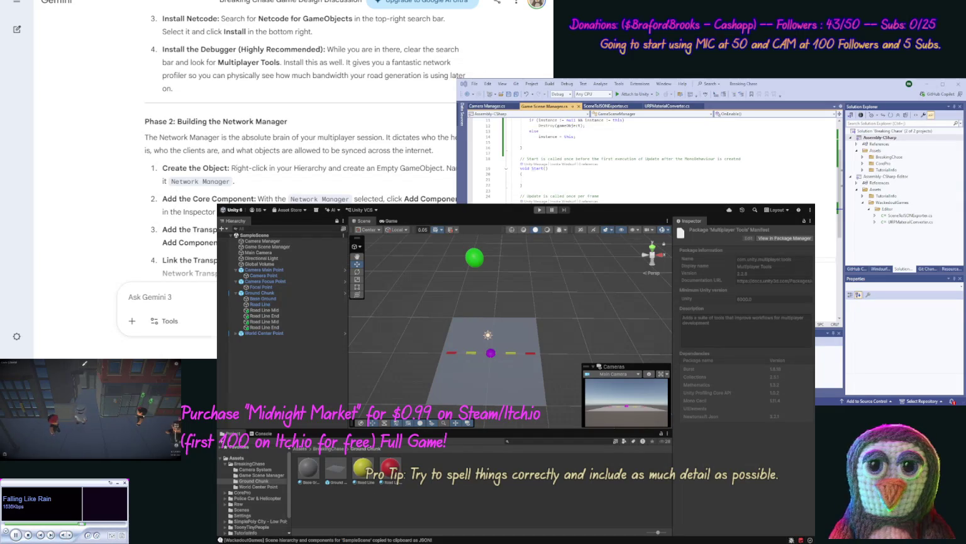
Search Google in a new tab for 'obs twitch chat notification sound'.
key(ctrl+t)
text(obs t)
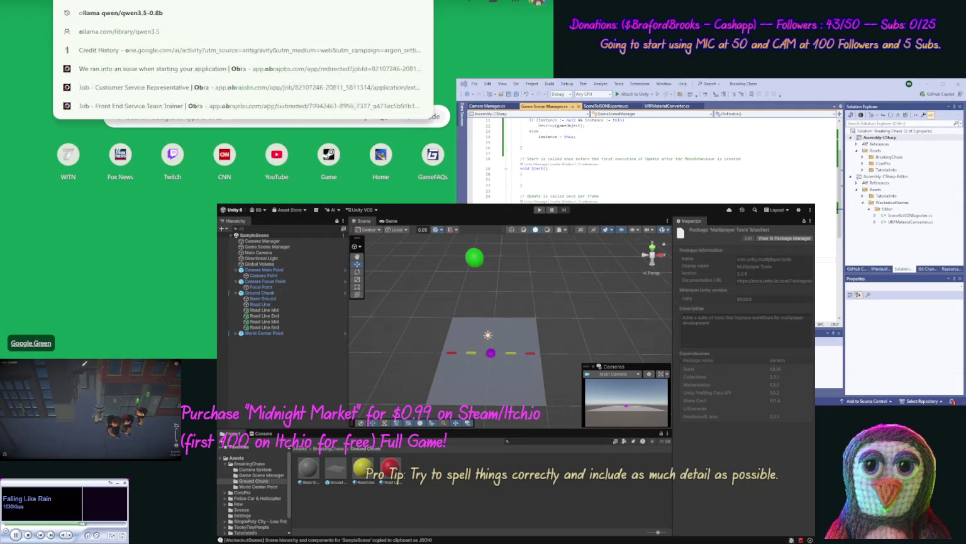
text(witch)
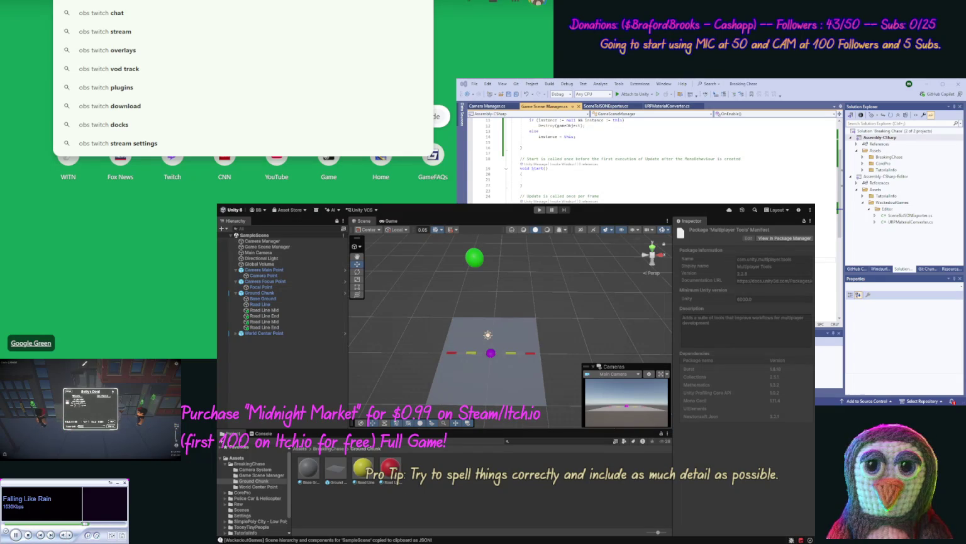
text( chat)
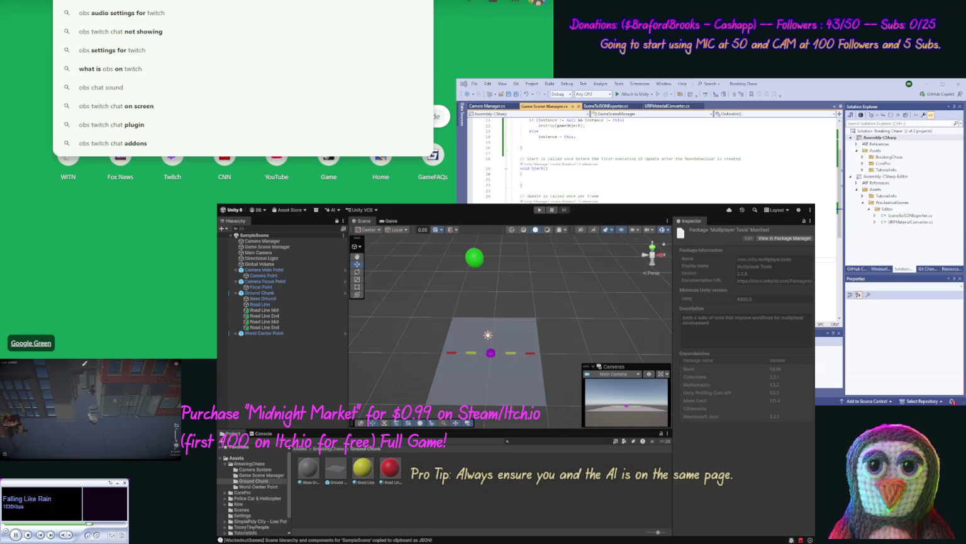
key(Return)
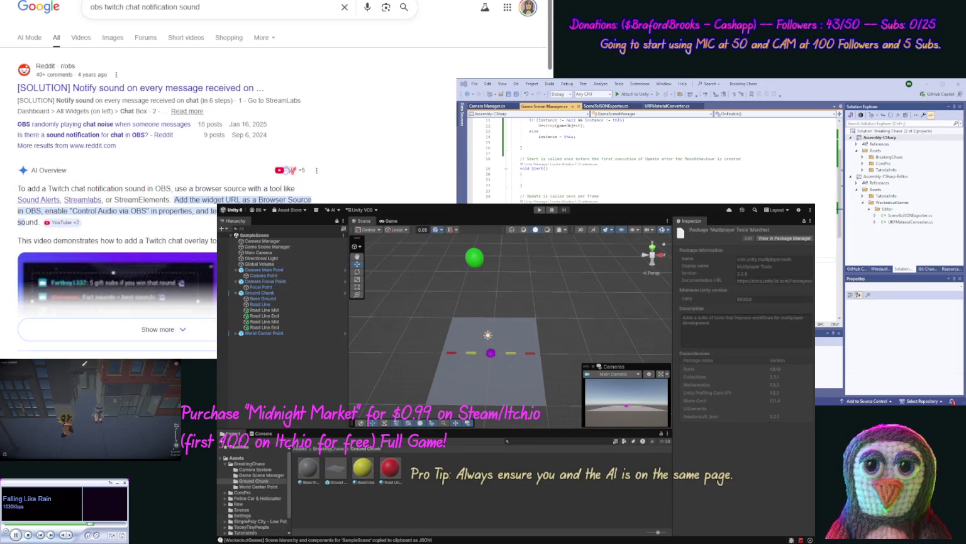
Open the r/obs '[SOLUTION] Notify sound on every message' post and read through its steps.
click(208, 92)
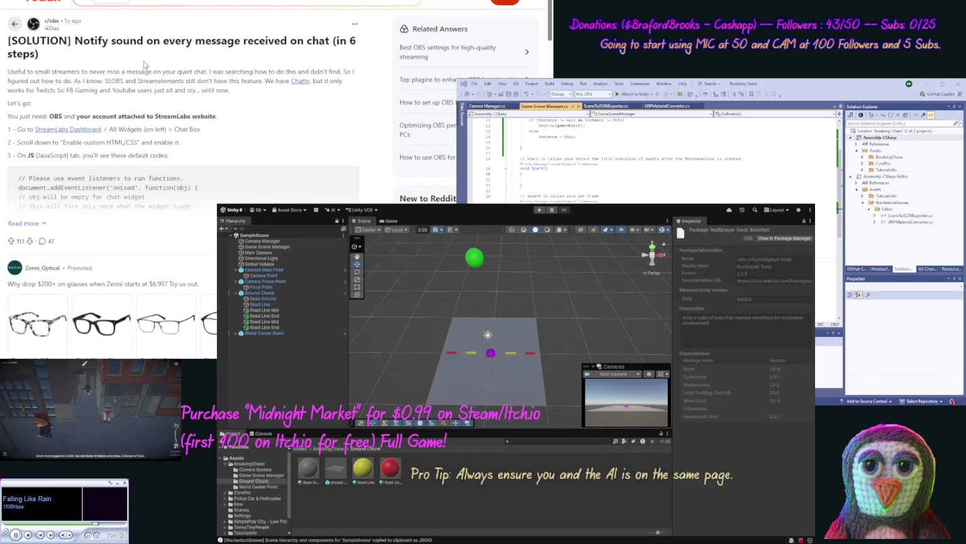
scroll(146, 63, down, 2)
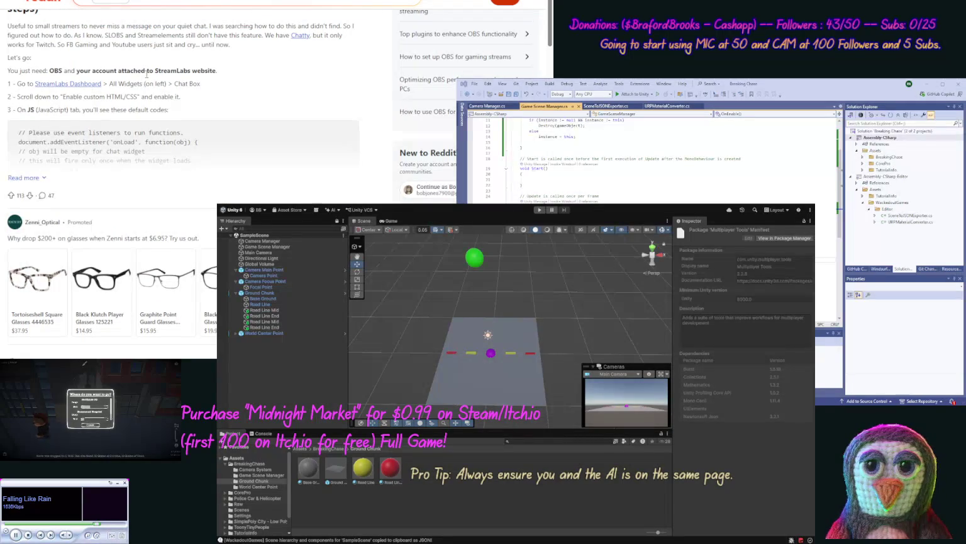
scroll(130, 94, down, 3)
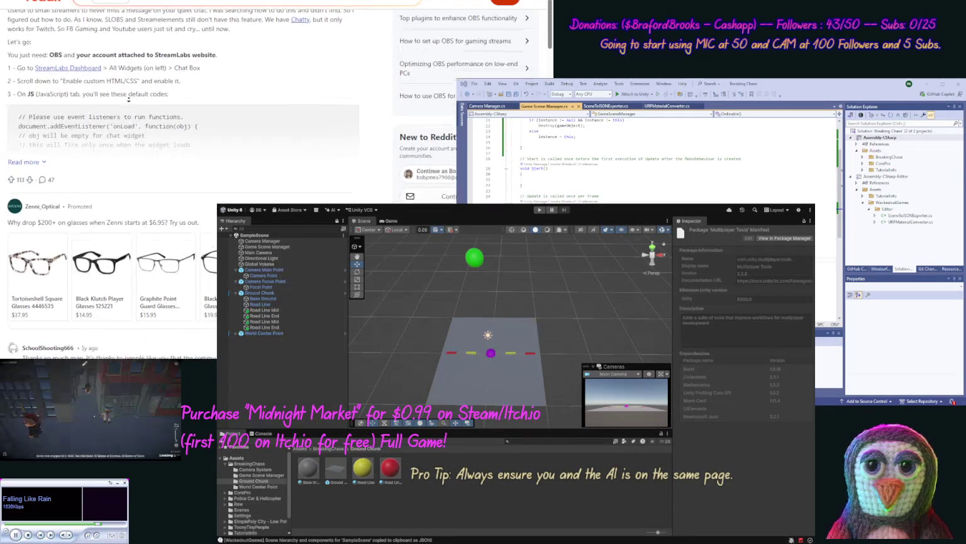
scroll(129, 99, down, 4)
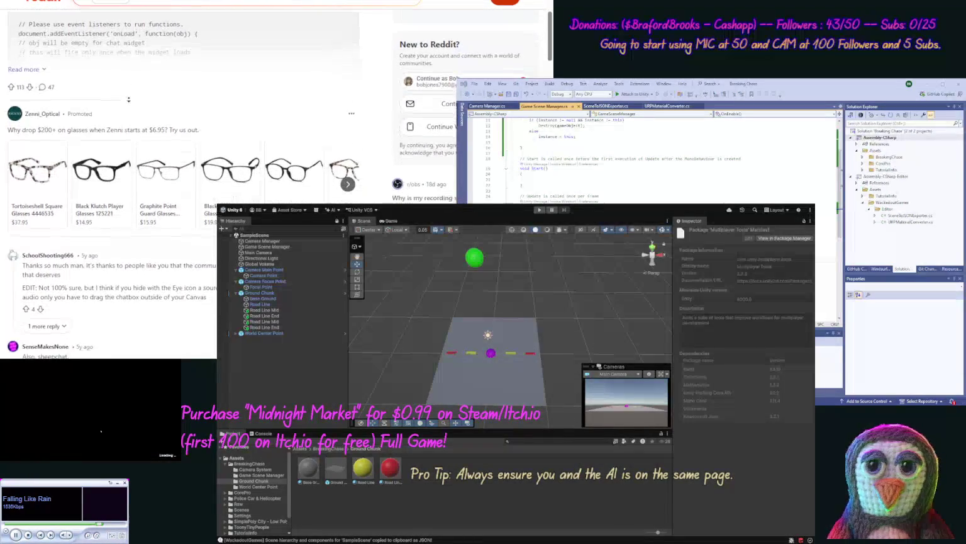
scroll(129, 99, down, 7)
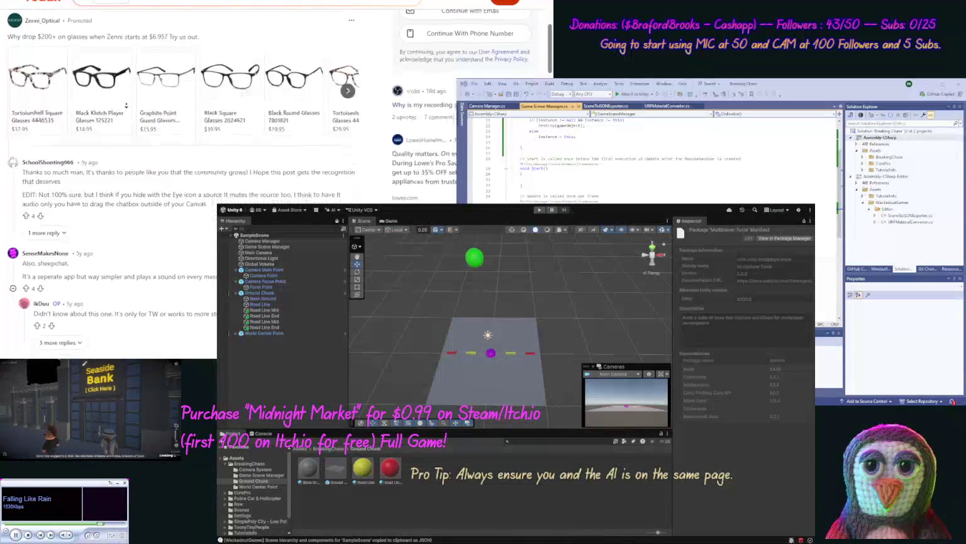
scroll(126, 111, down, 2)
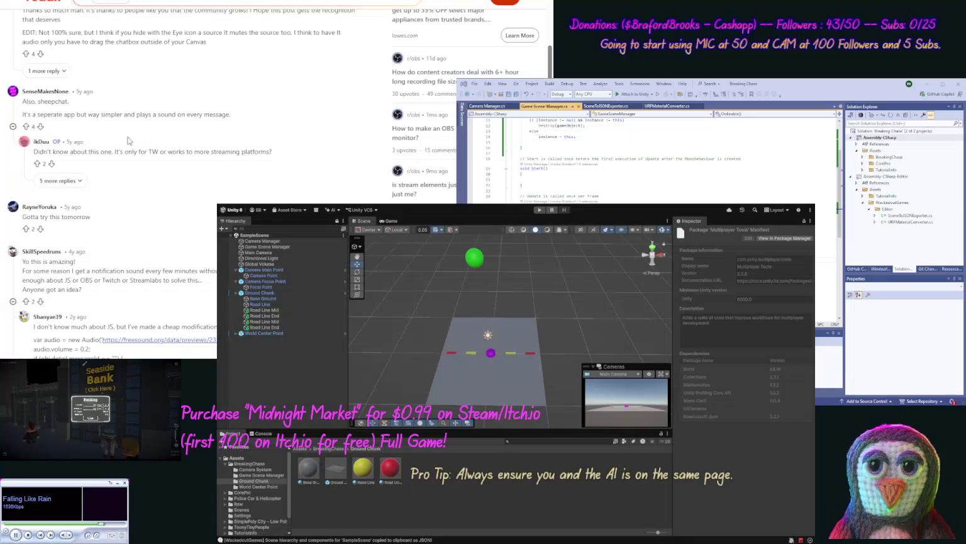
scroll(127, 159, up, 12)
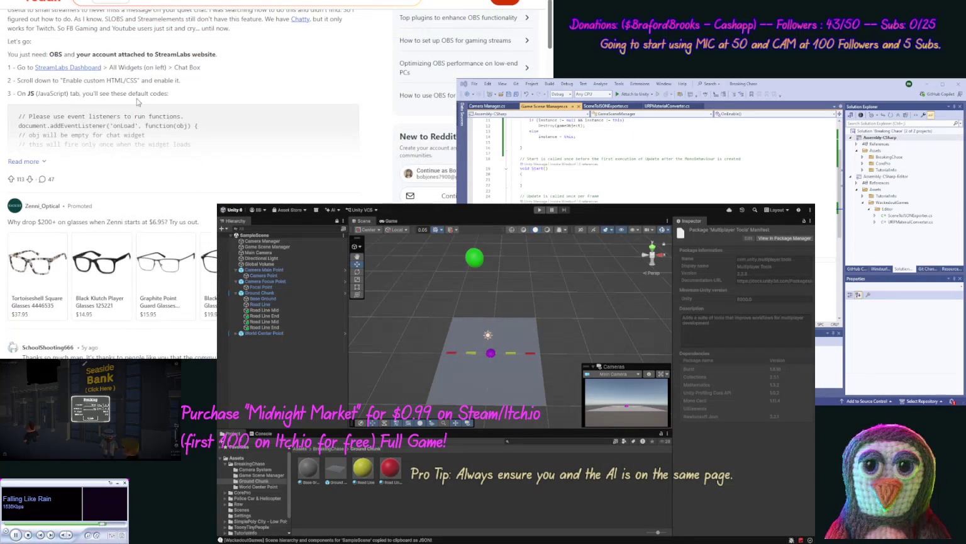
Log in to the Streamlabs dashboard with a saved e-mail and authorize it on Twitch.
click(86, 68)
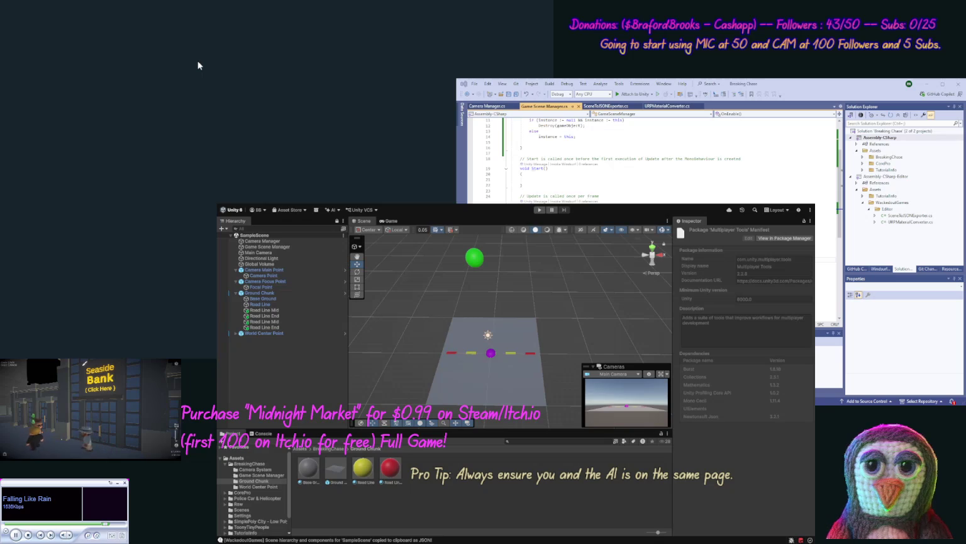
click(386, 102)
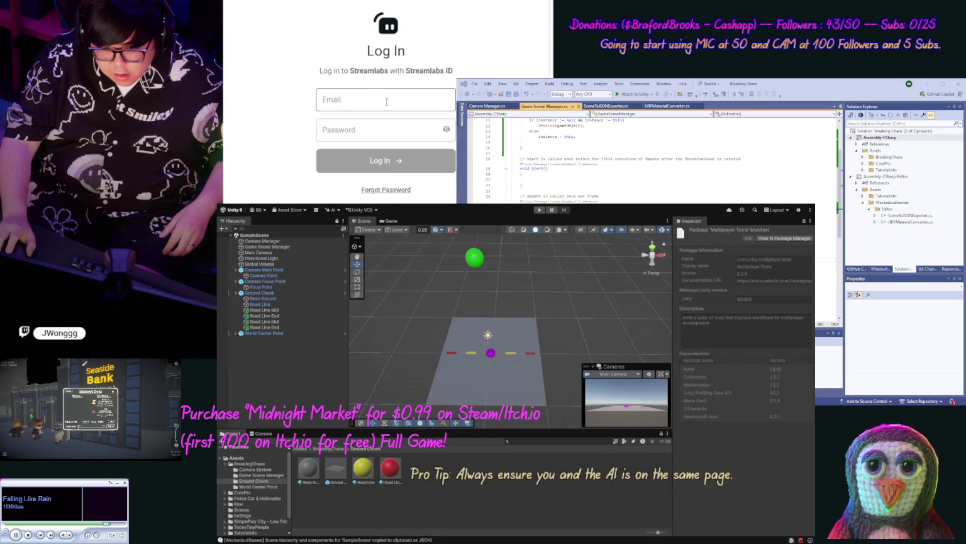
click(401, 131)
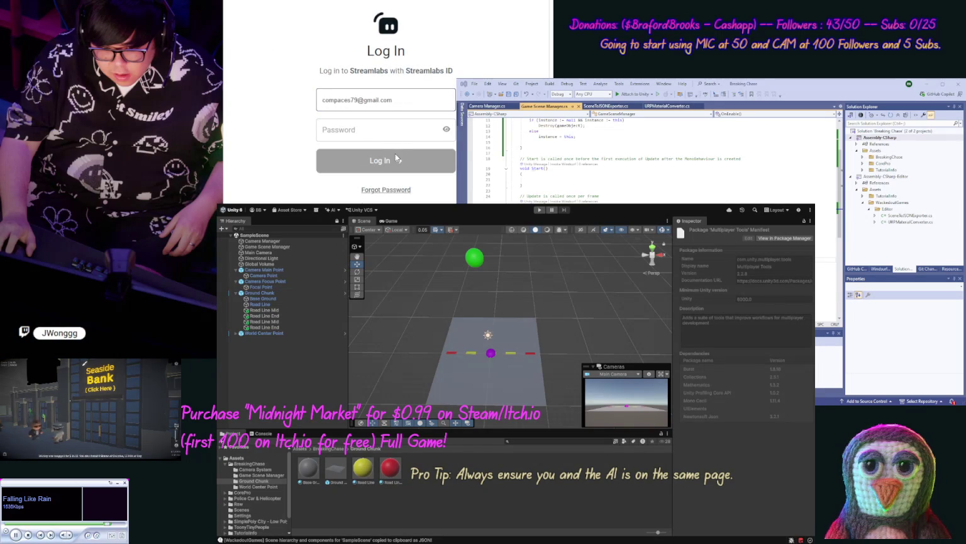
click(361, 122)
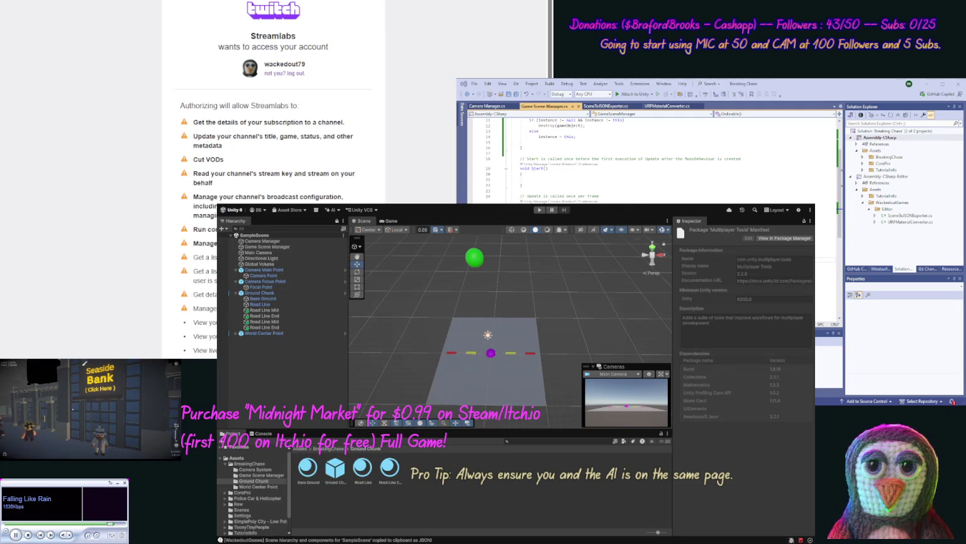
scroll(273, 189, down, 5)
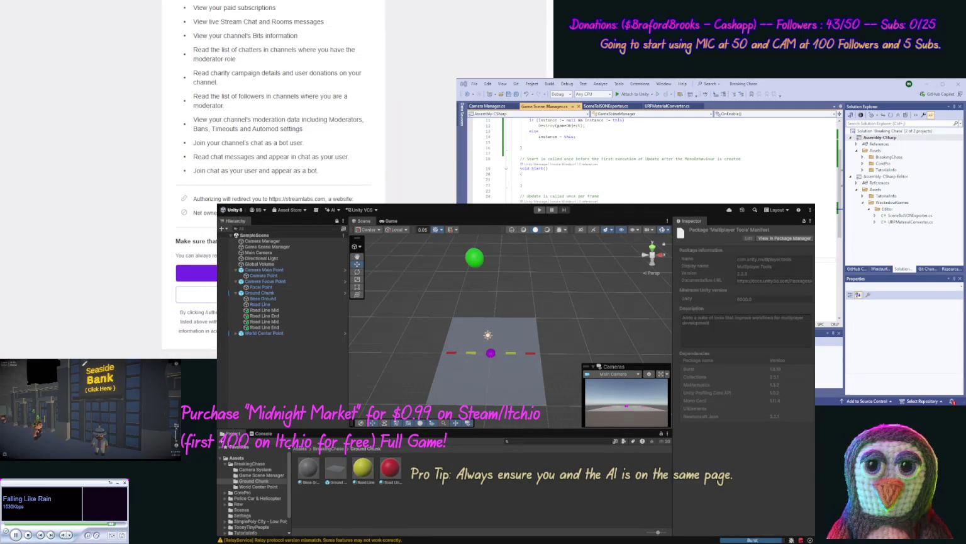
click(196, 273)
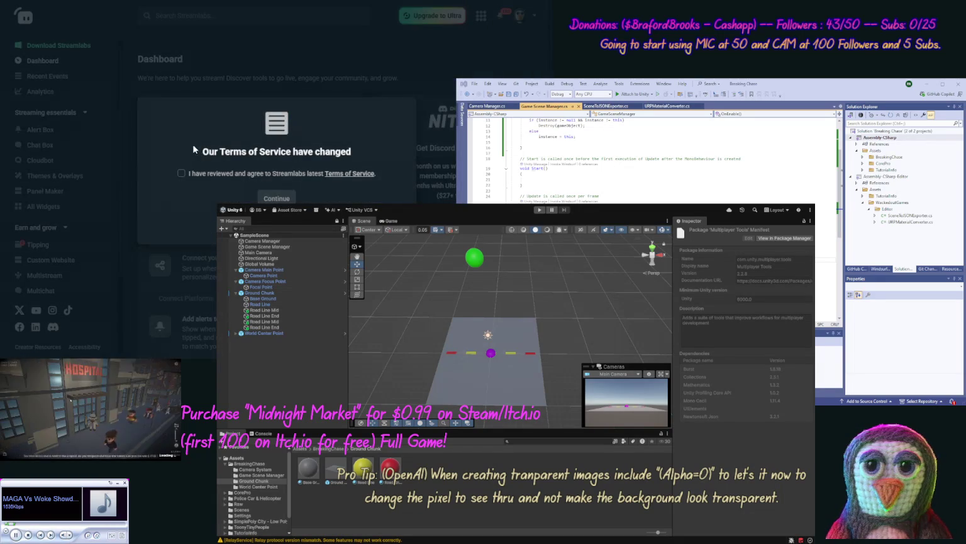
Accept the updated Streamlabs Terms of Service, then return to the Gemini chat.
click(259, 176)
click(280, 195)
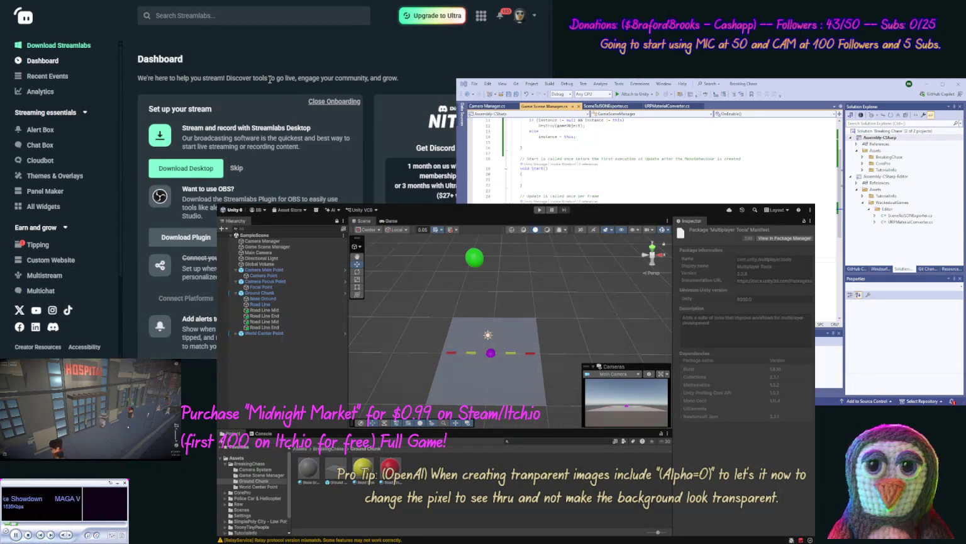
key(ctrl+Tab)
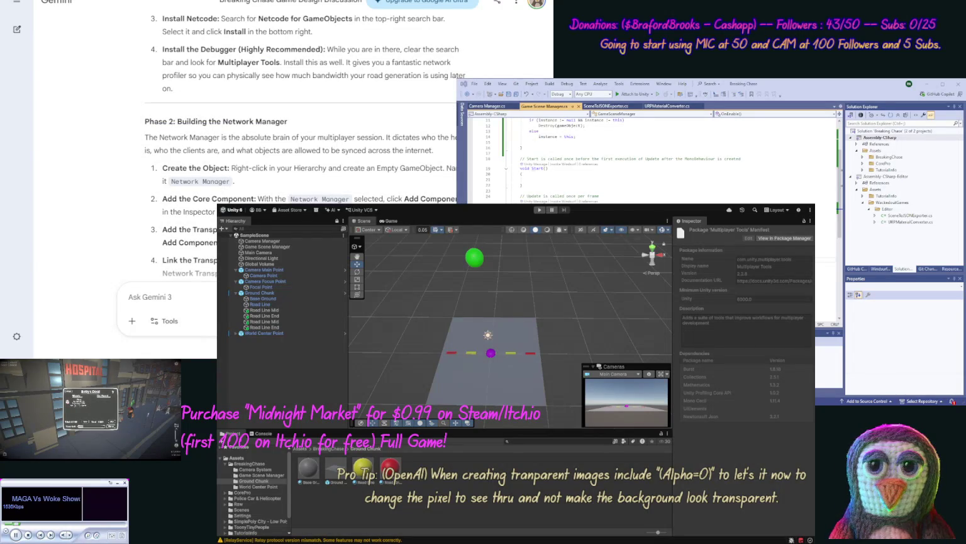
key(ctrl+Tab)
key(ctrl+Tab)
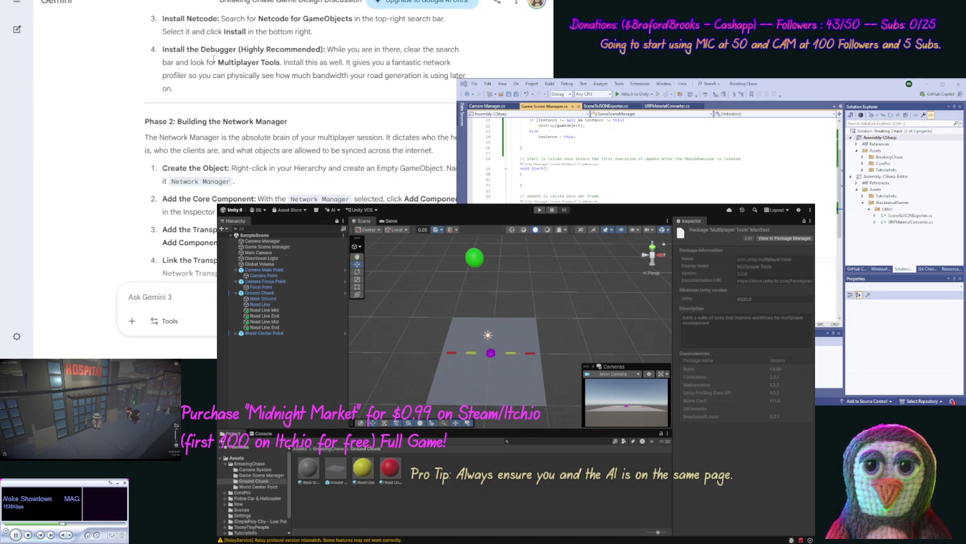
scroll(126, 113, down, 3)
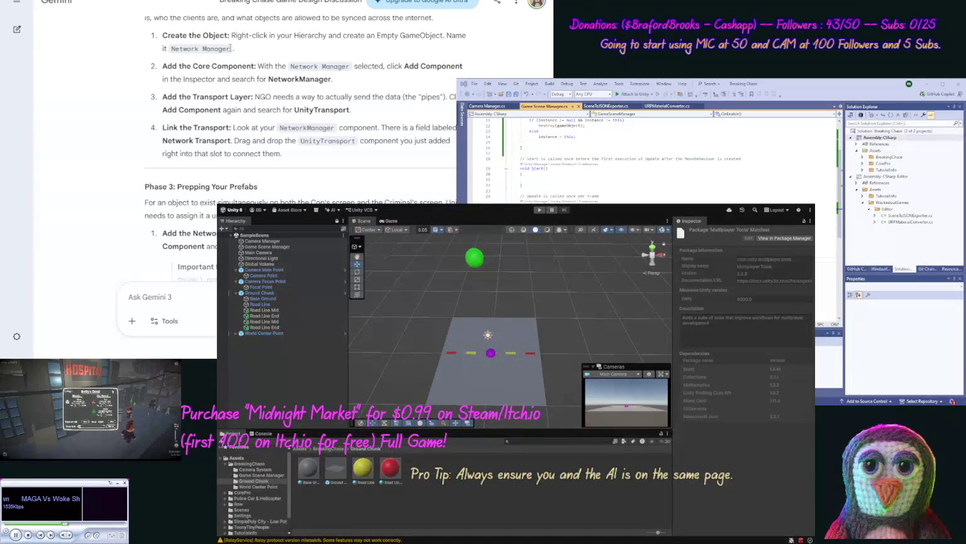
drag(230, 48, 171, 50)
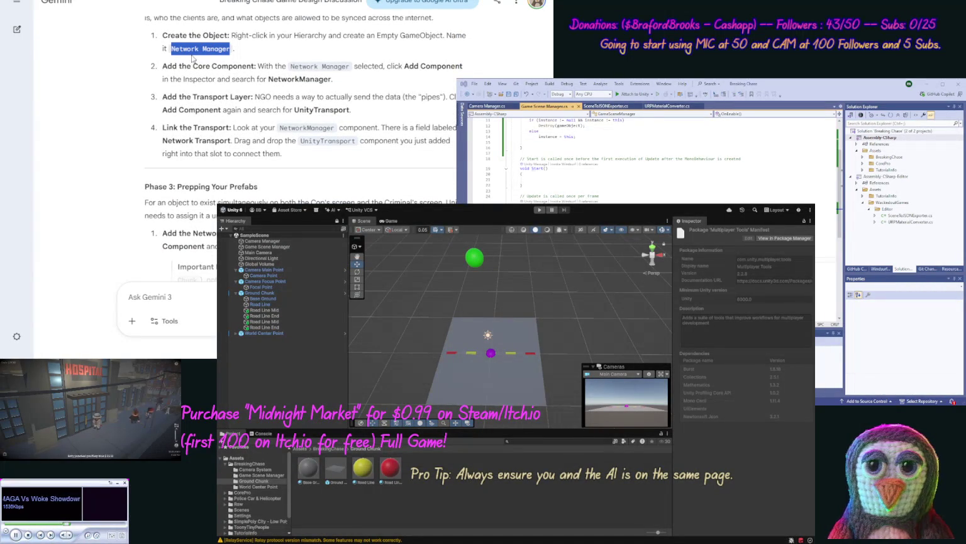
click(733, 350)
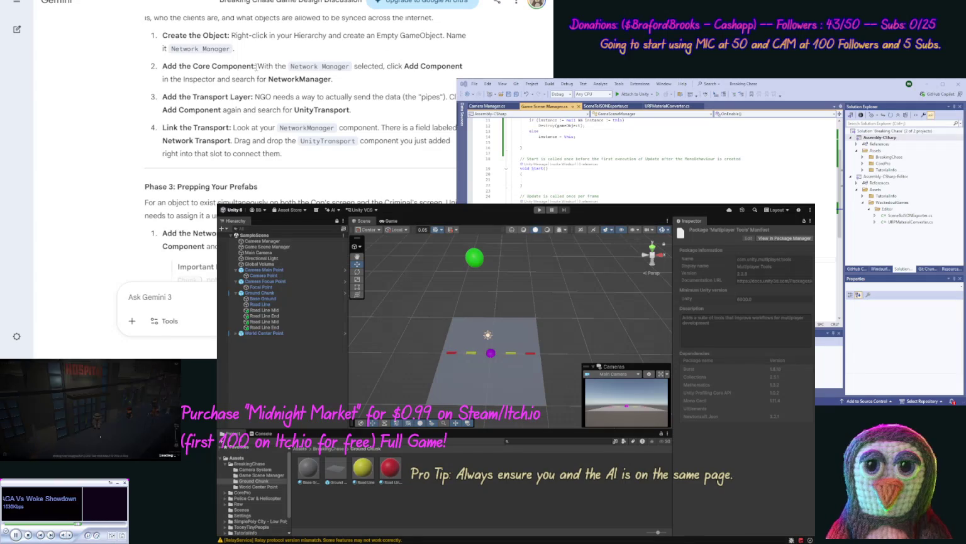
scroll(117, 121, down, 5)
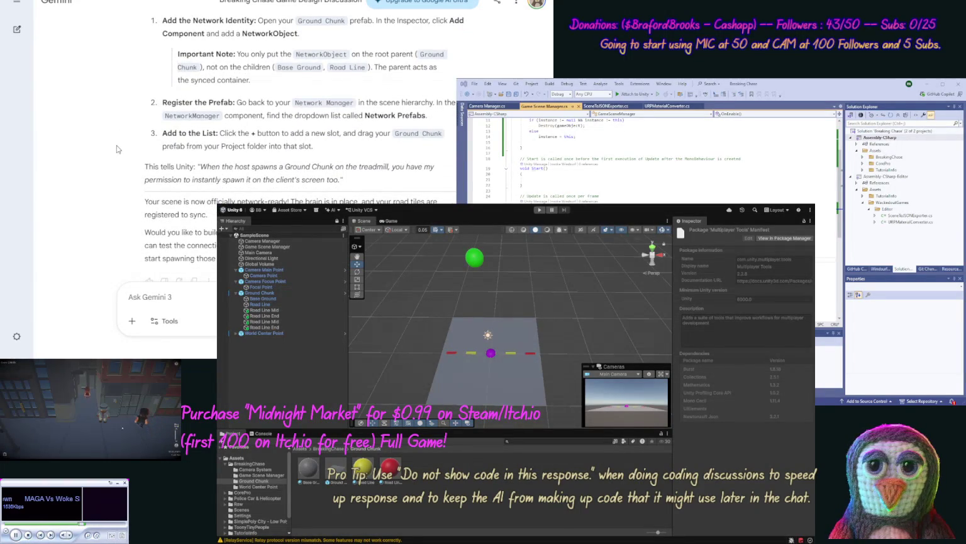
scroll(117, 141, up, 5)
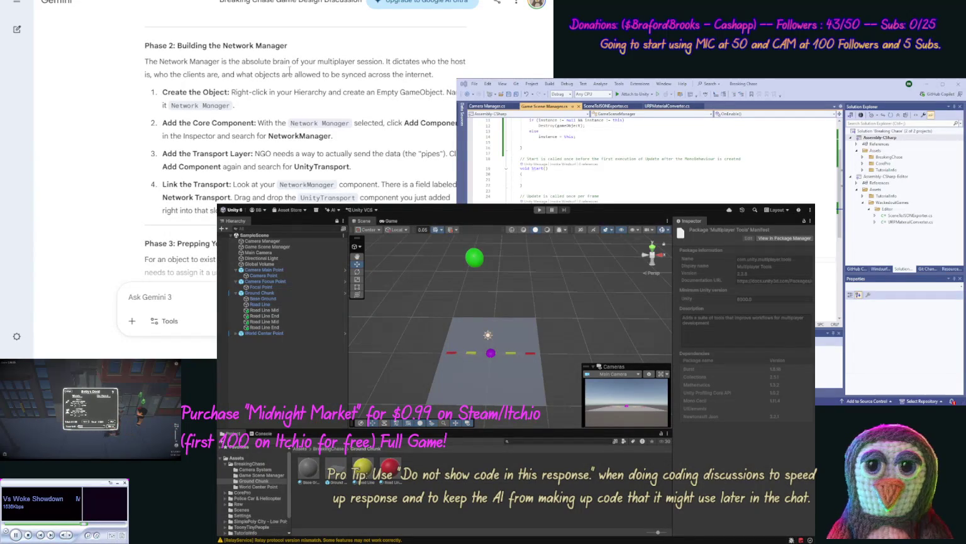
drag(308, 46, 185, 48)
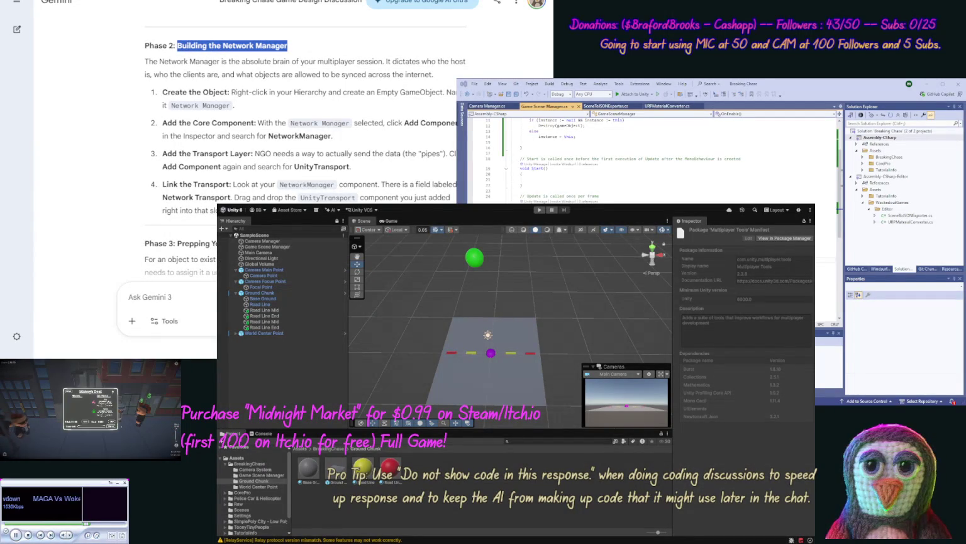
Ask Gemini about the 'Building' step and the Network Manager in the Game Manager.
click(130, 296)
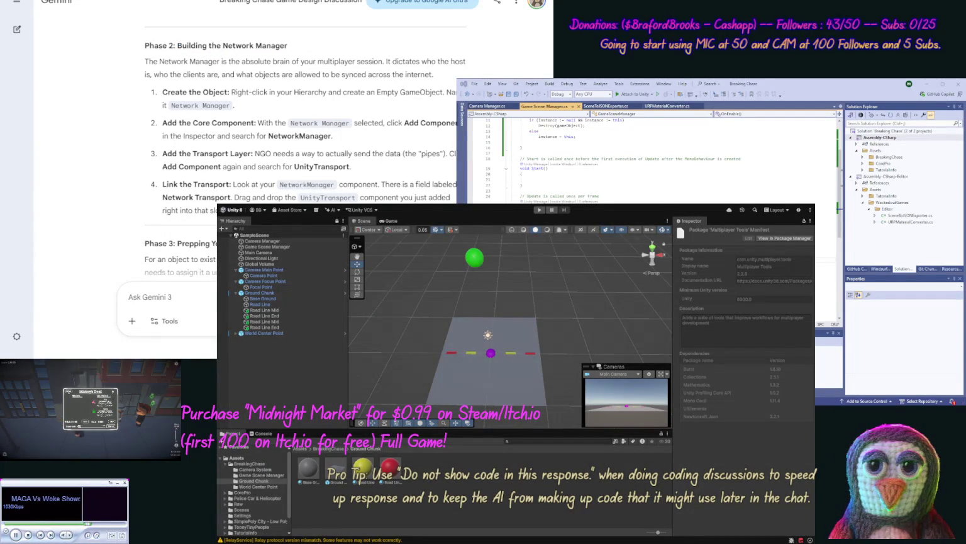
text(Ok I stopped on “)
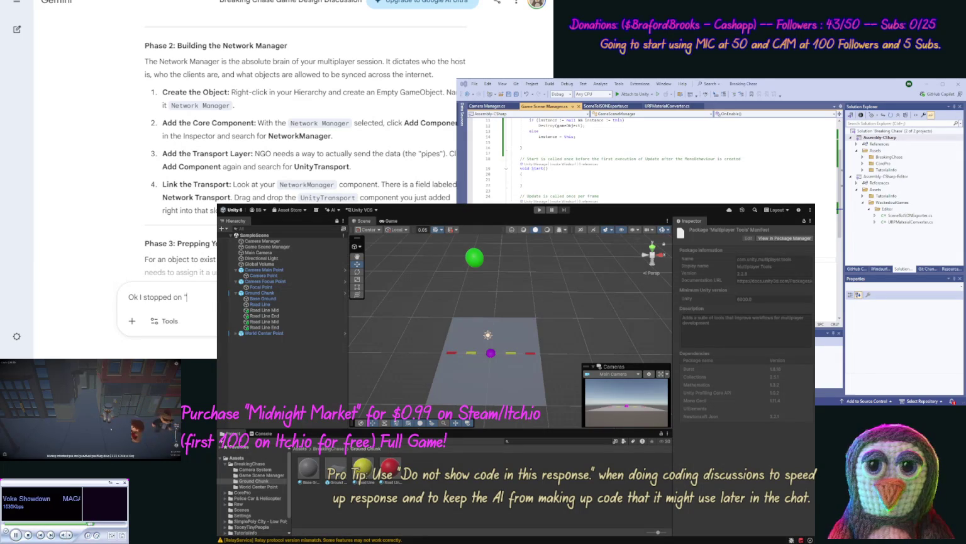
text("Building)
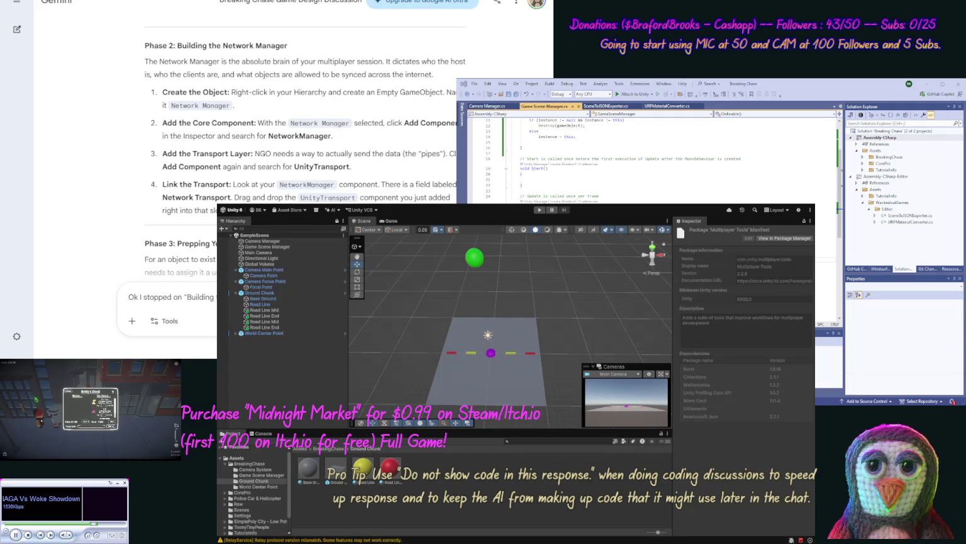
text(Game Manger )
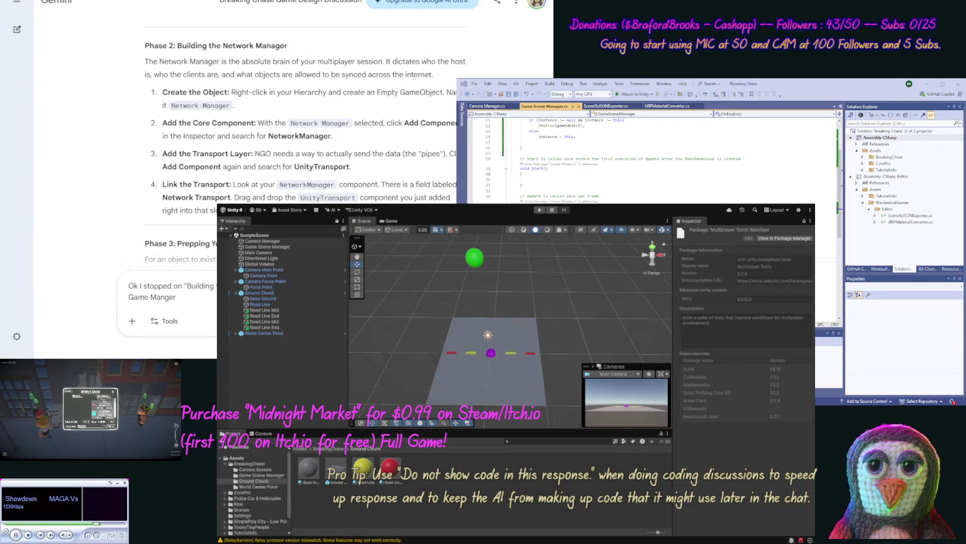
text(itself? Le)
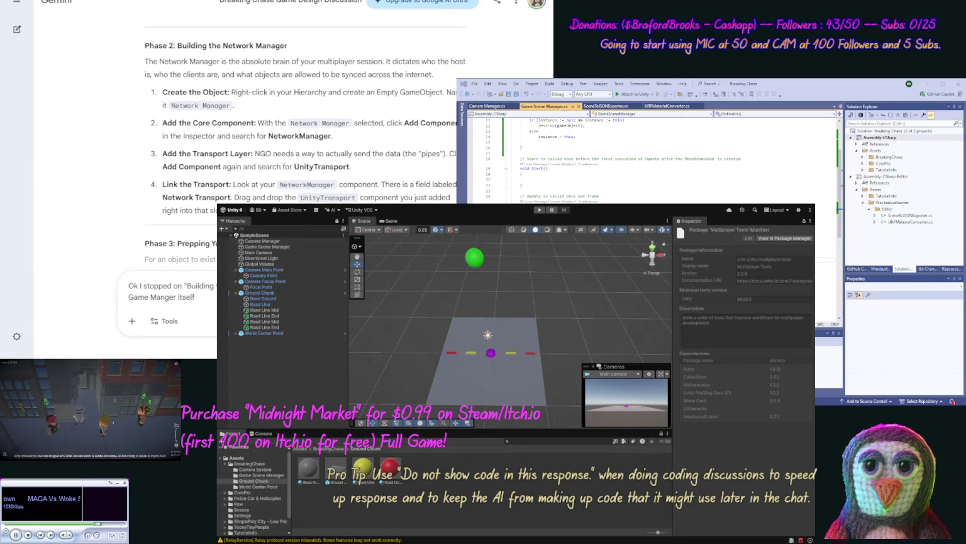
text(t's)
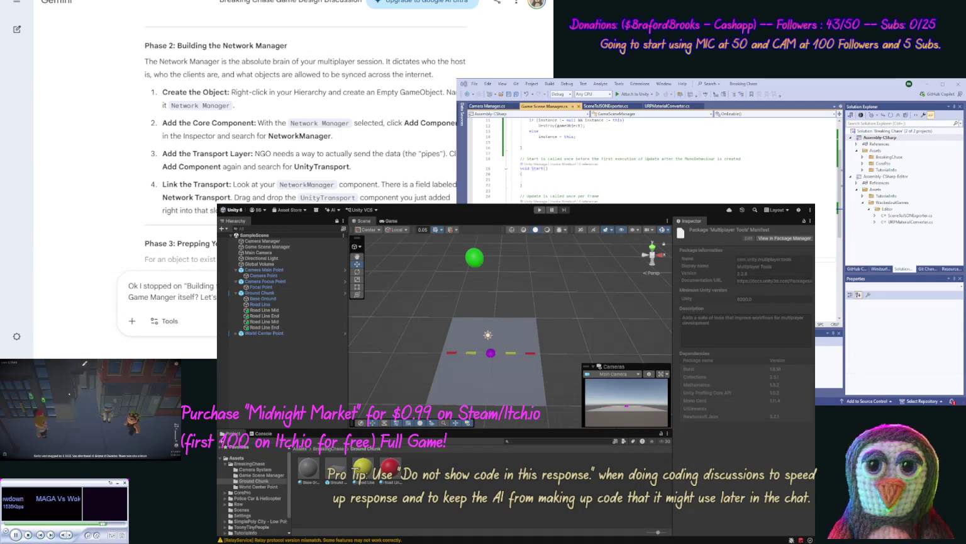
key(Return)
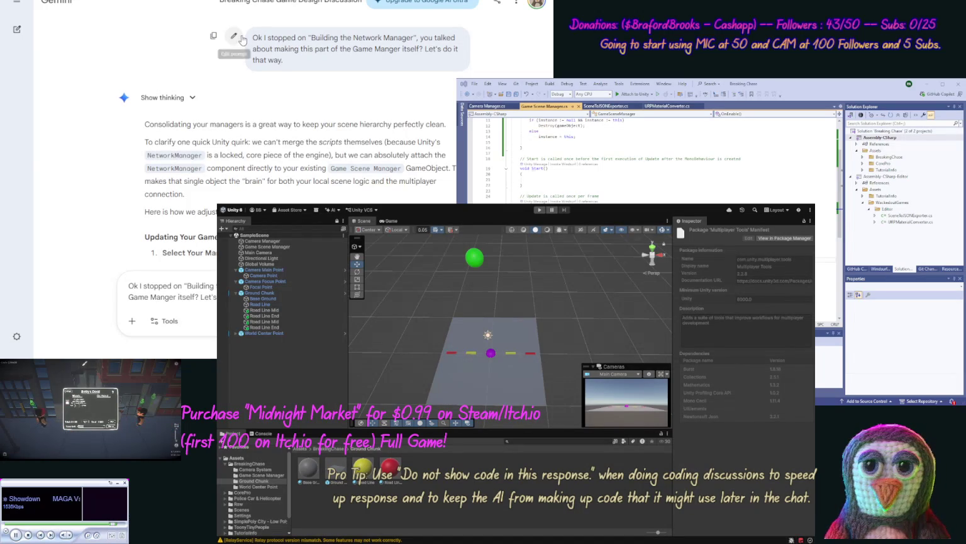
Rewrite the question to keep the lobby outside the actual game, and resubmit it.
click(233, 37)
drag(292, 51, 254, 50)
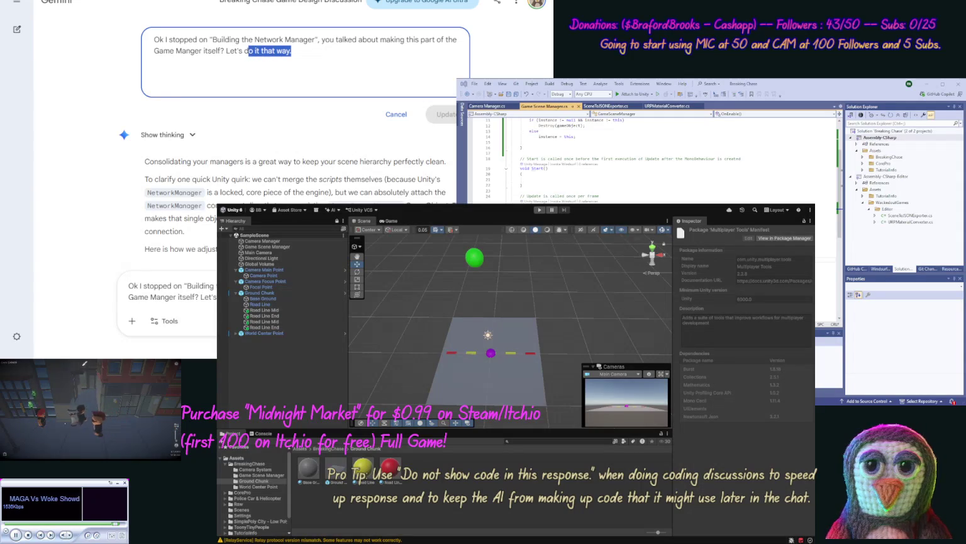
key(BackSpace)
key(BackSpace)
key(BackSpace)
text(not do)
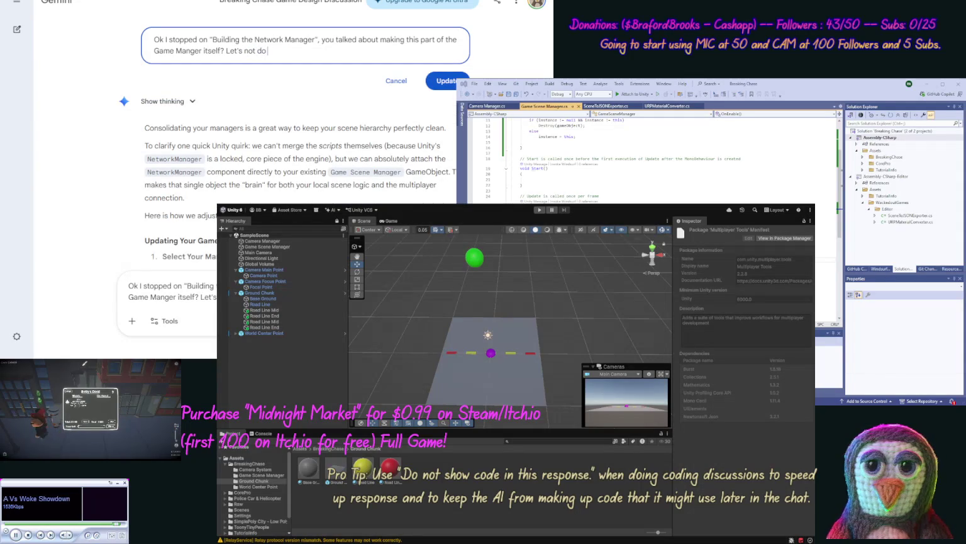
text( it that way)
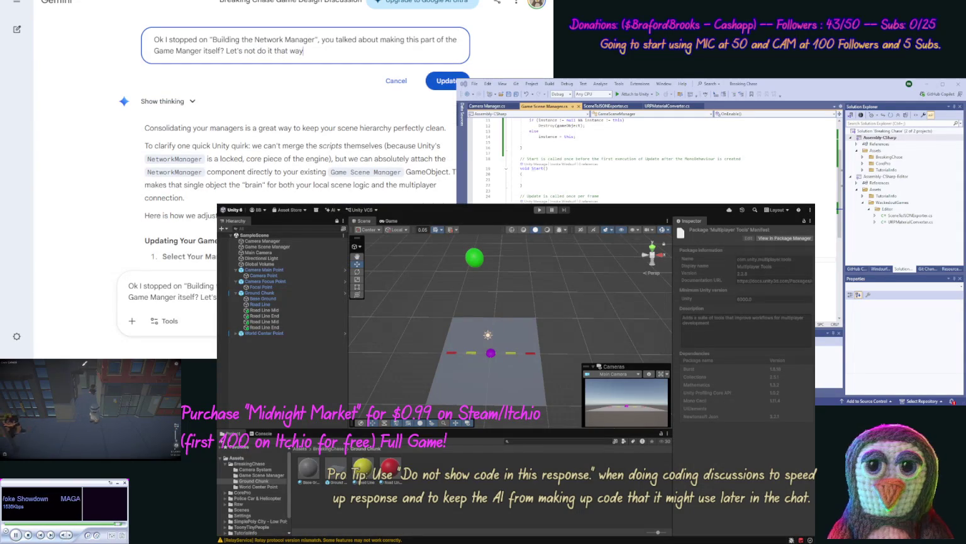
text(, as we want to )
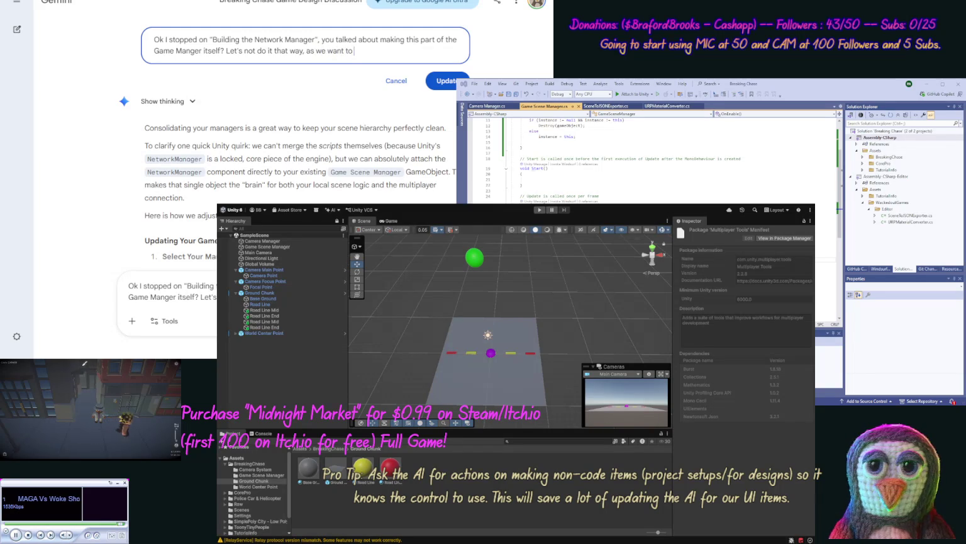
text(have a lo)
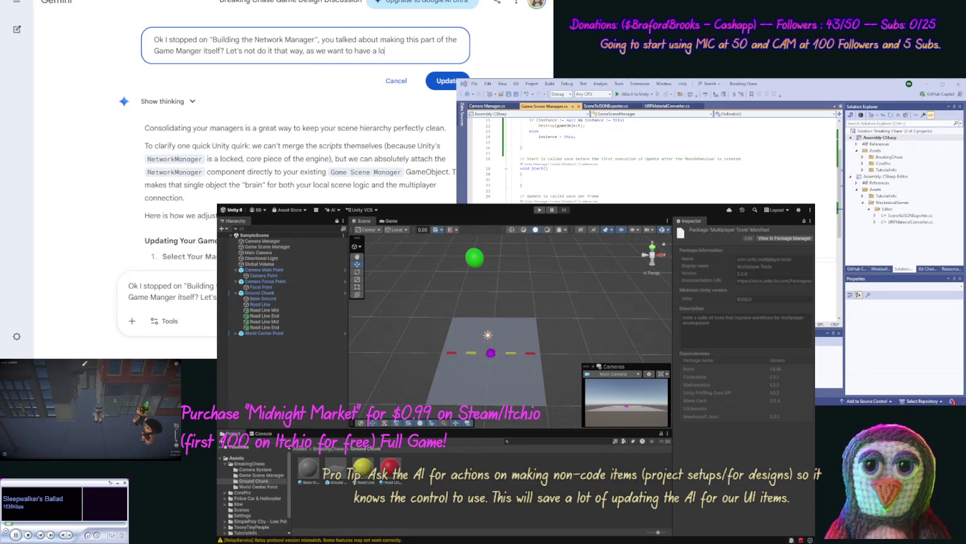
text(bby, and w)
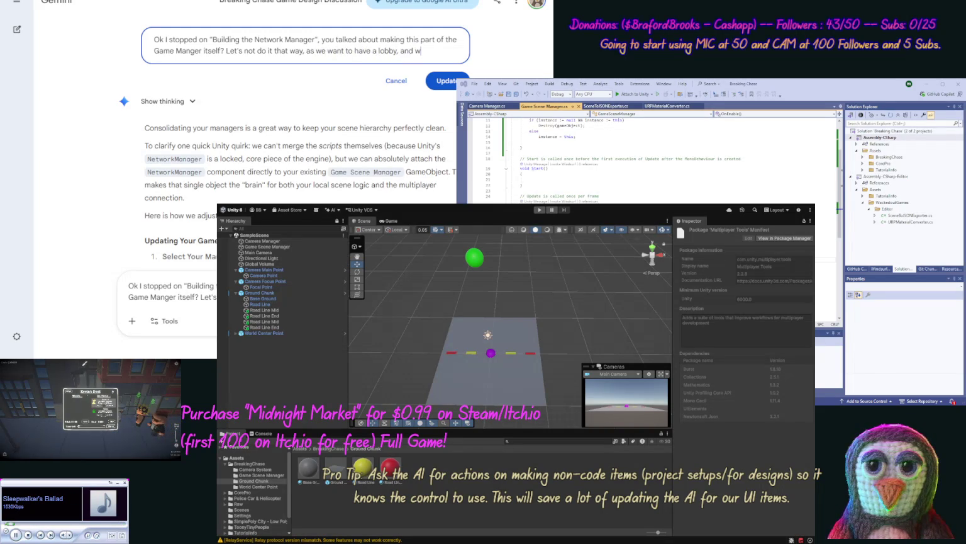
text(hat not out)
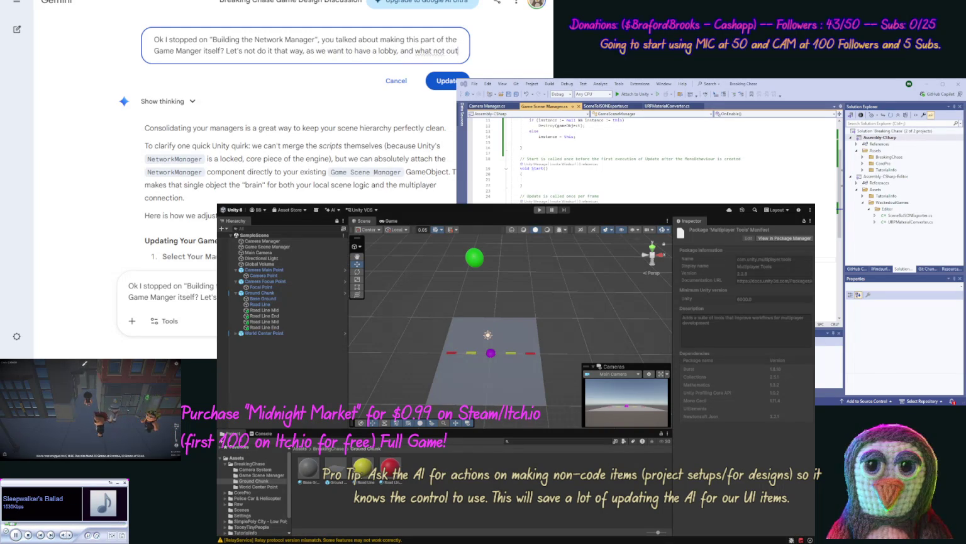
text(side of th)
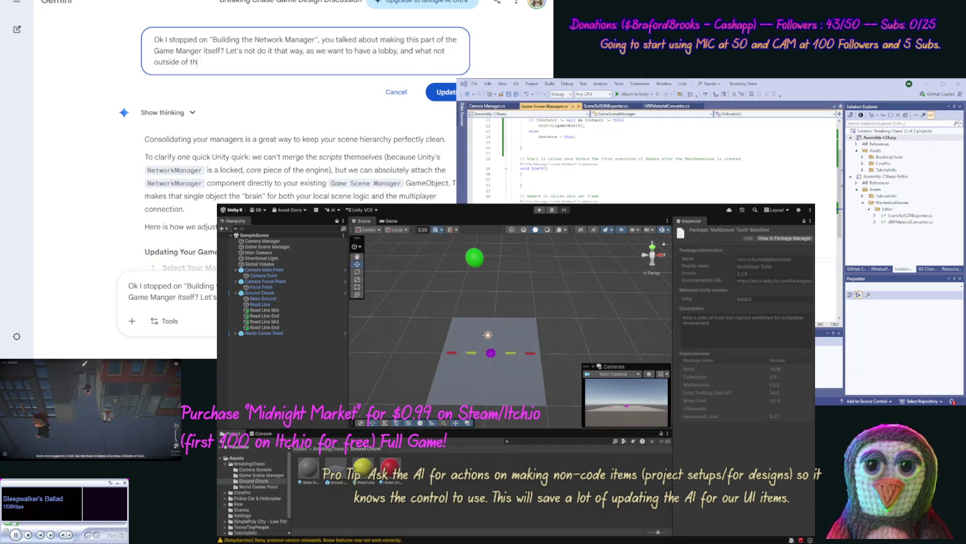
text(e actual game (so)
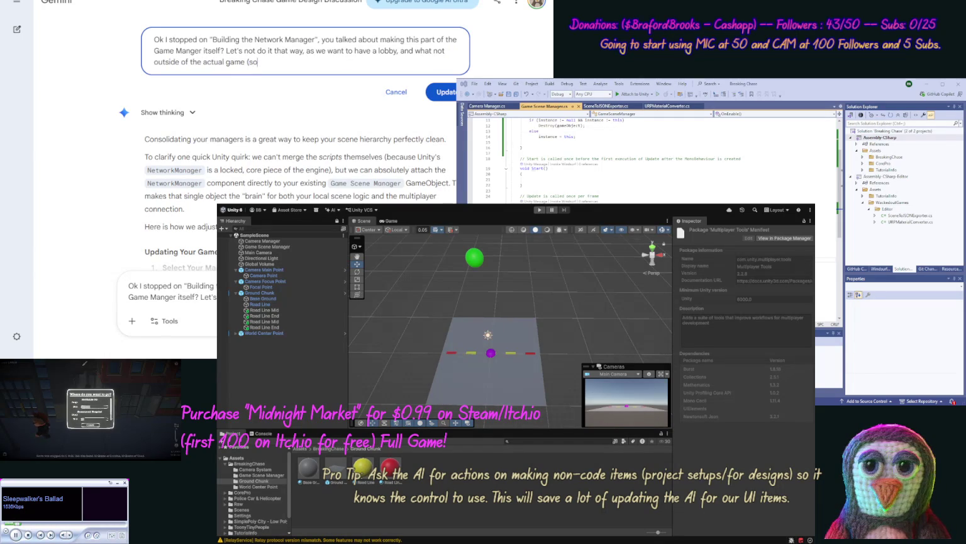
text( it can be setup f)
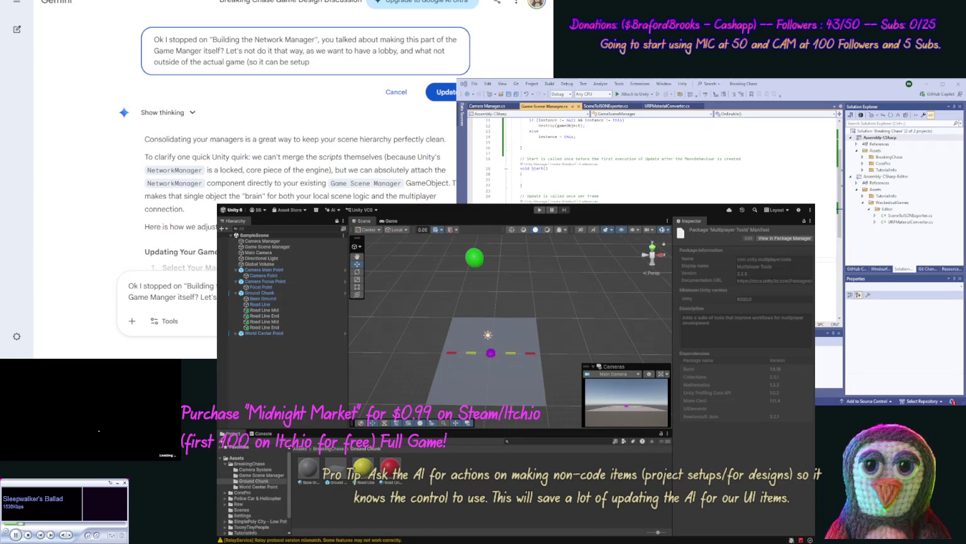
text(rom t)
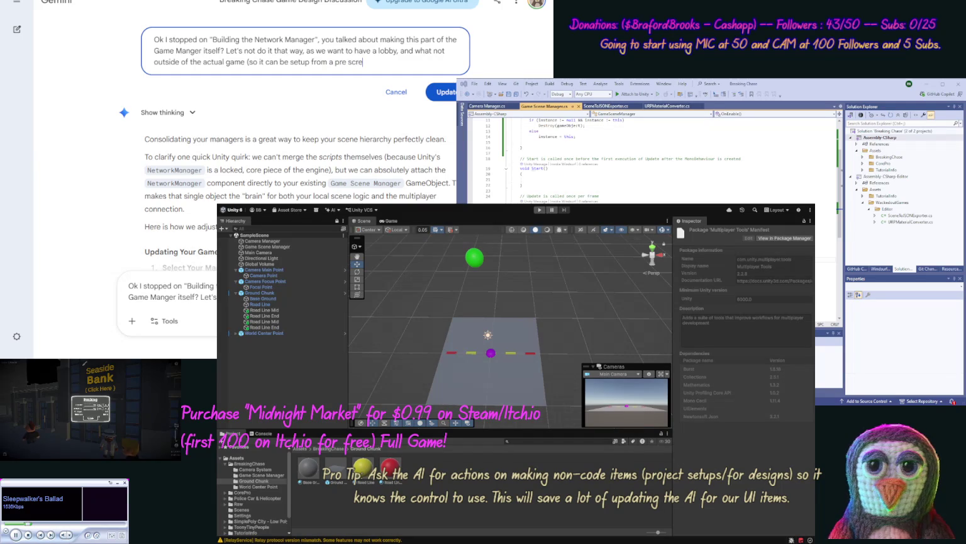
text(.))
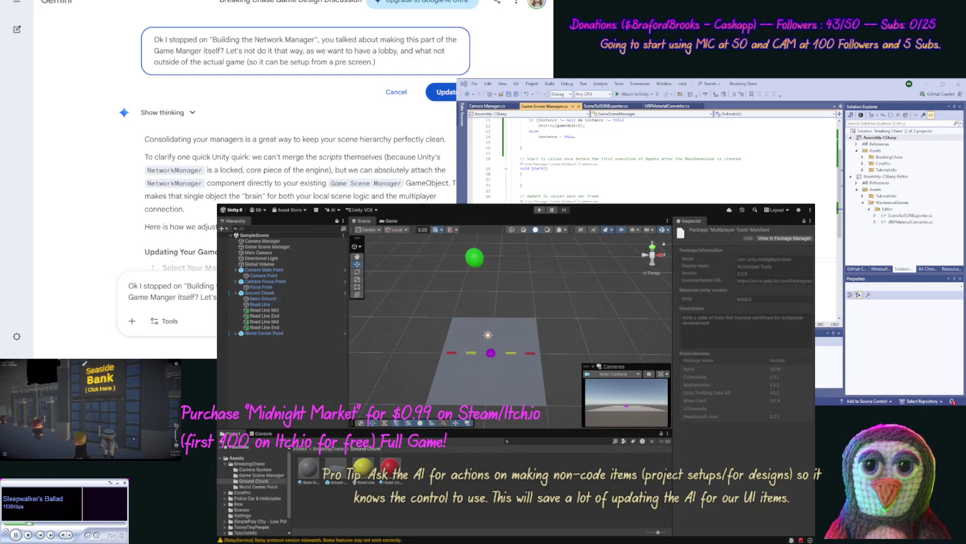
key(Return)
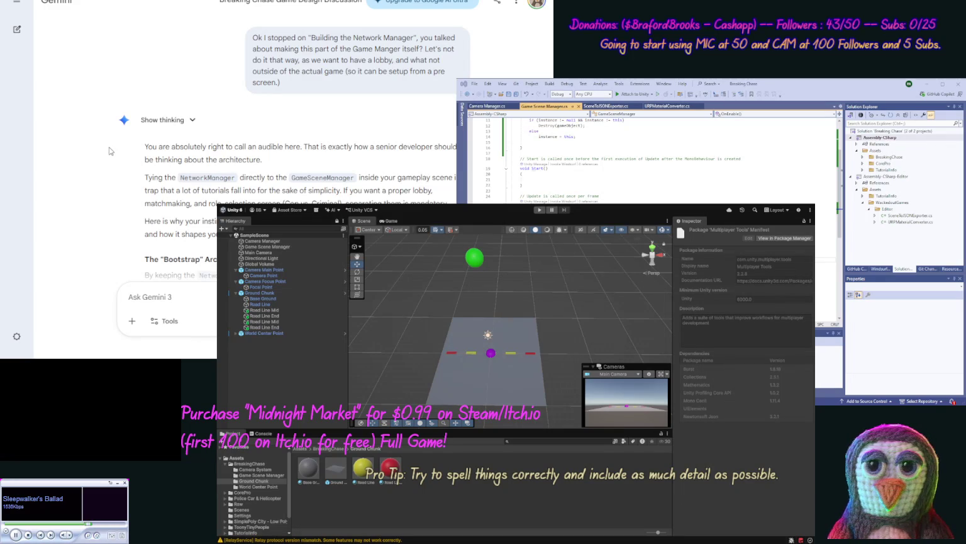
scroll(101, 169, down, 3)
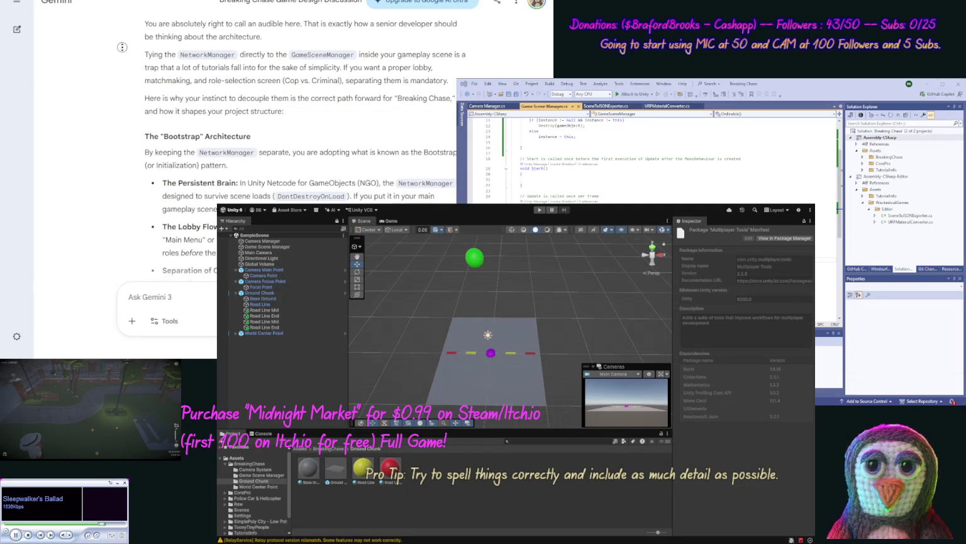
scroll(121, 63, down, 1)
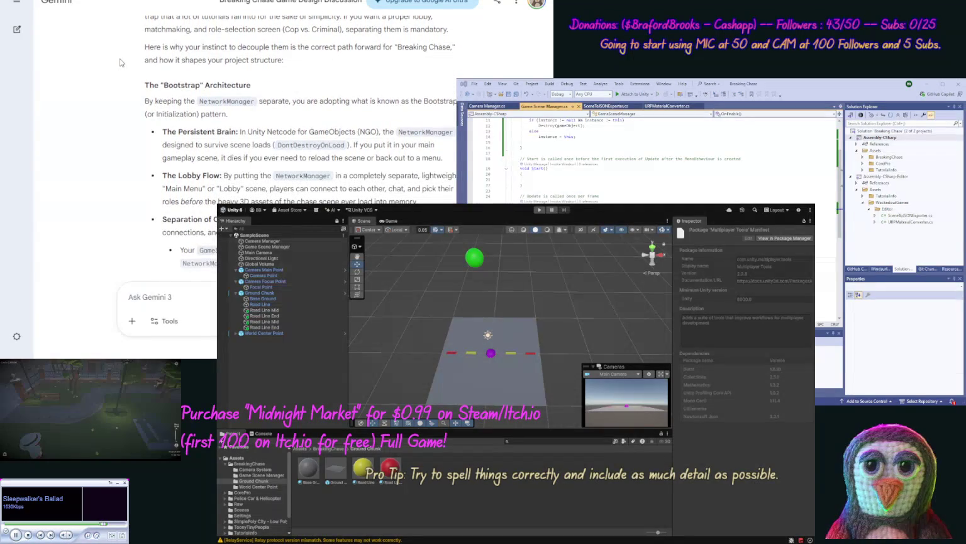
scroll(118, 56, down, 1)
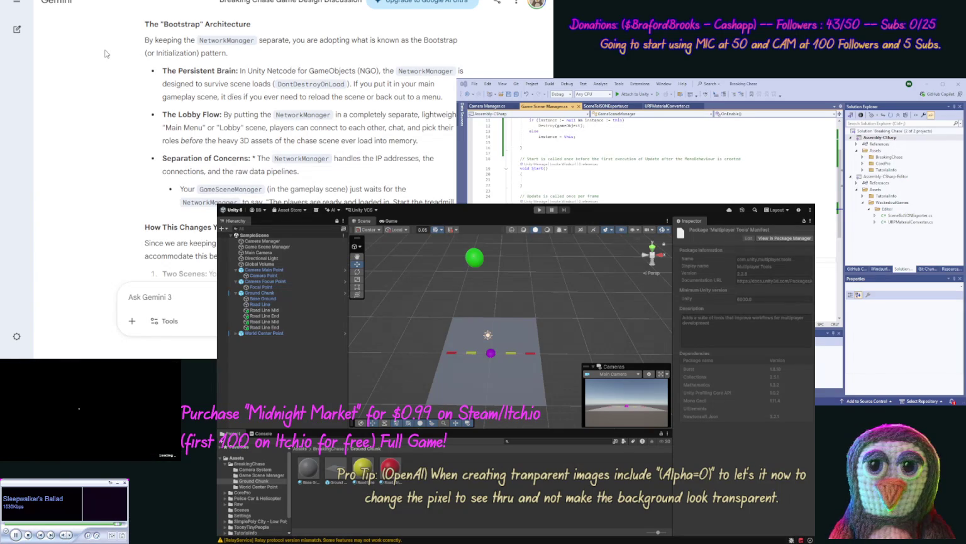
scroll(104, 60, down, 1)
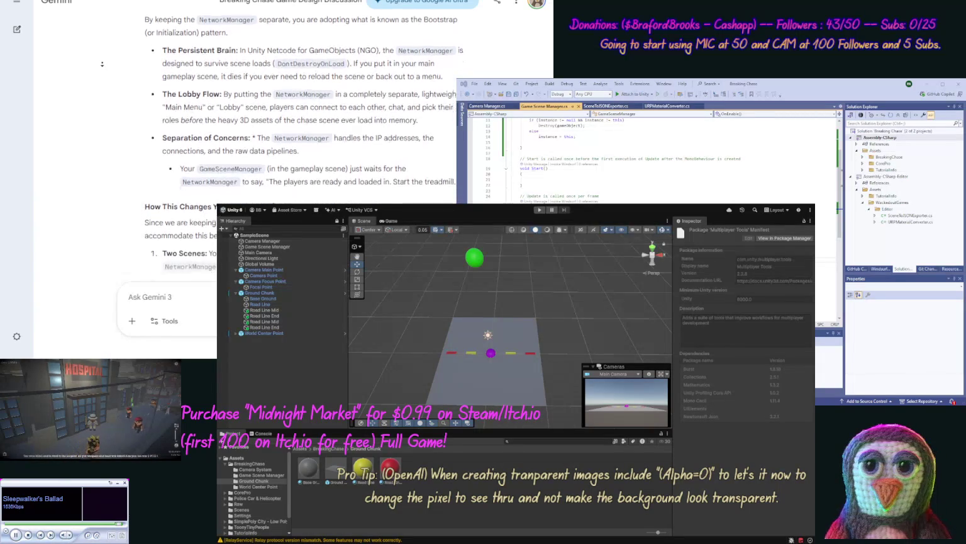
scroll(102, 63, down, 1)
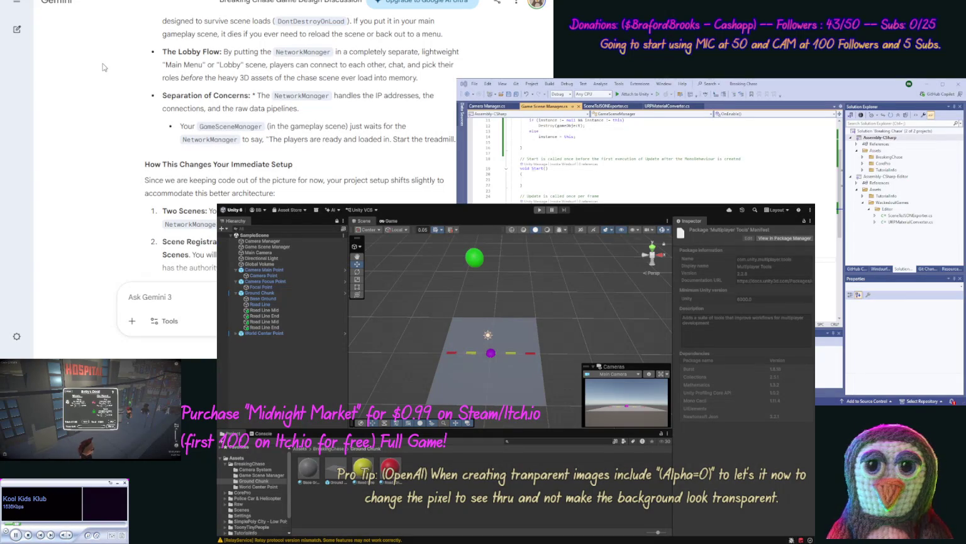
scroll(110, 69, down, 2)
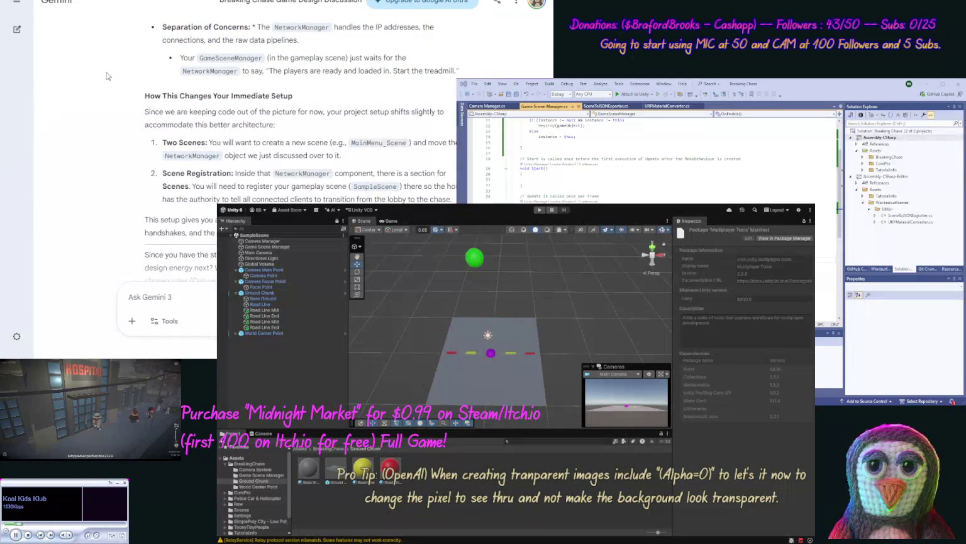
scroll(109, 76, down, 2)
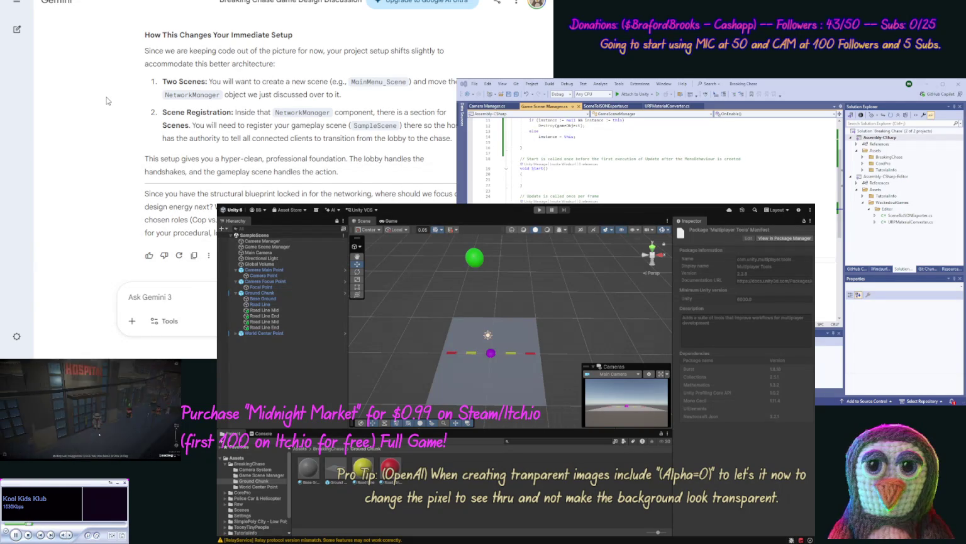
Start an unsent Gemini reply 'Well let's pause here,' and refocus Unity's SampleScene.
click(144, 296)
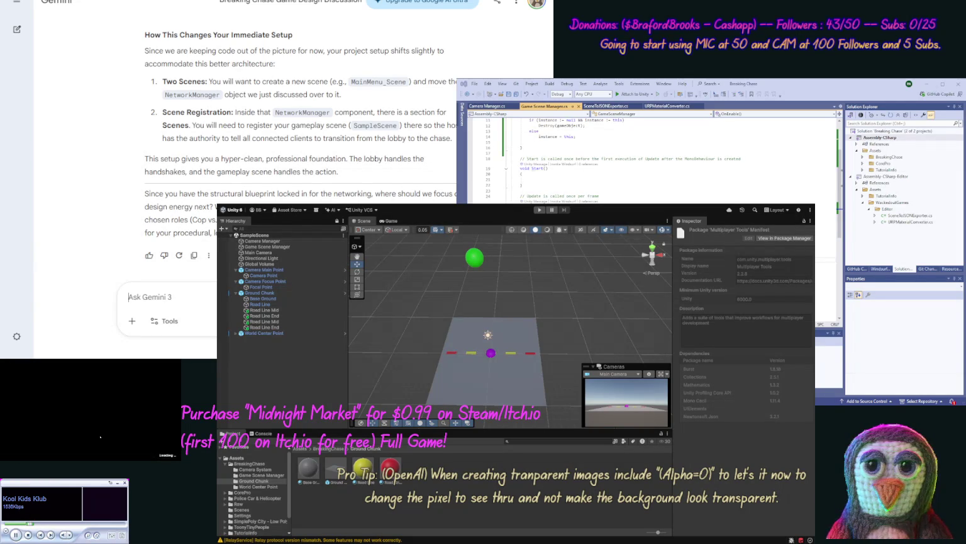
text(Well let's)
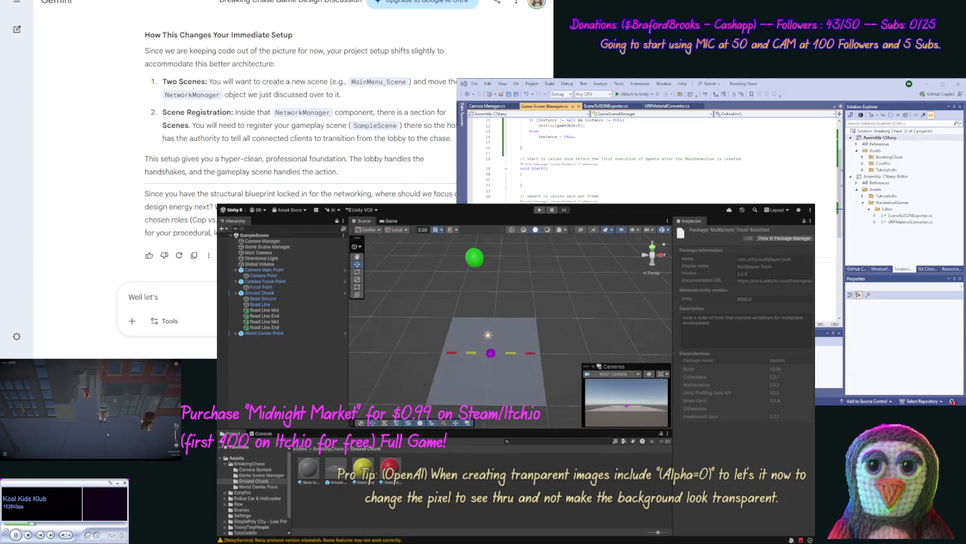
text( pa)
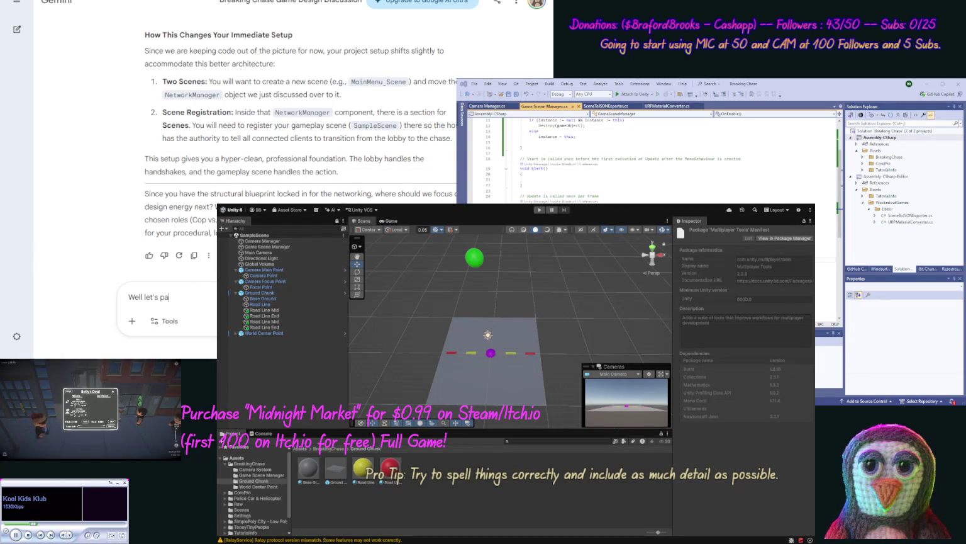
text(use here, and)
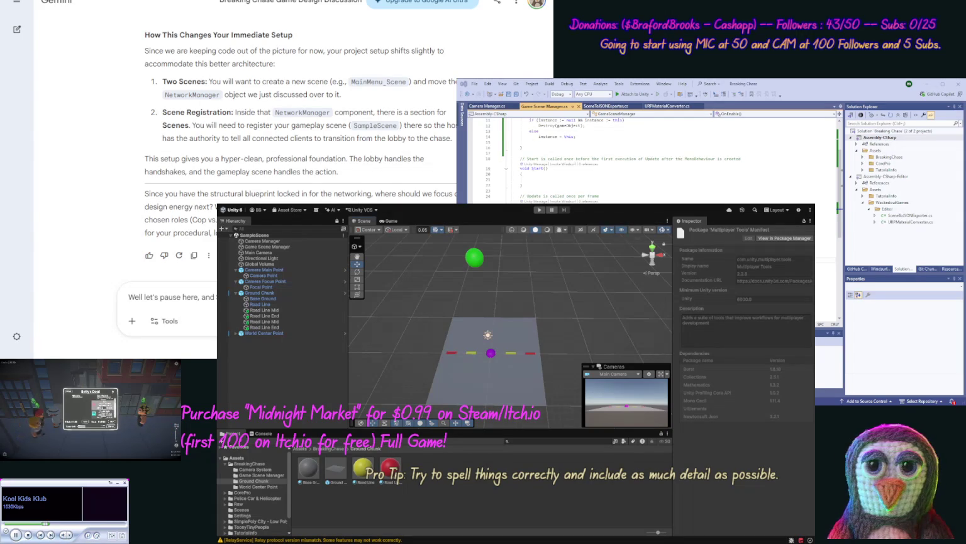
click(262, 235)
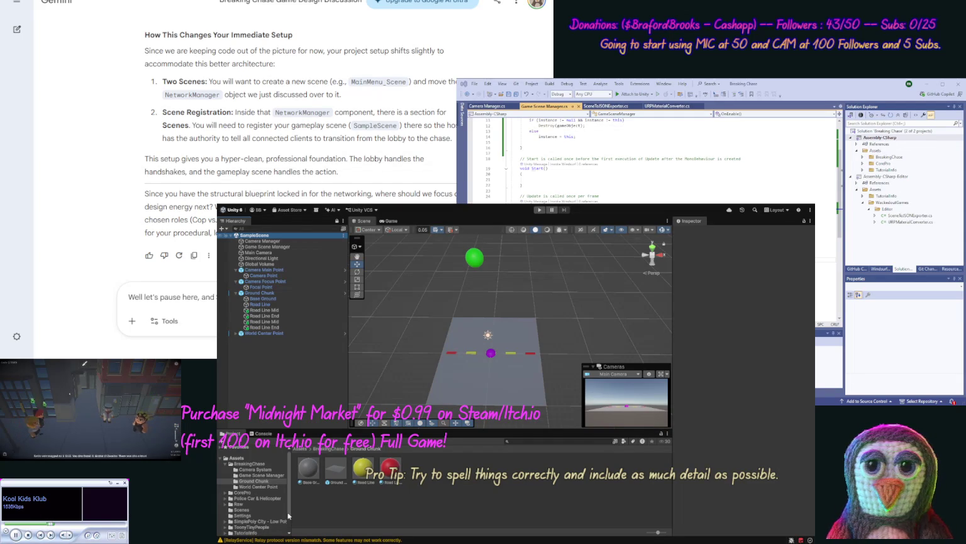
Rename SampleScene in Assets/Scenes to Game Scene.
click(241, 510)
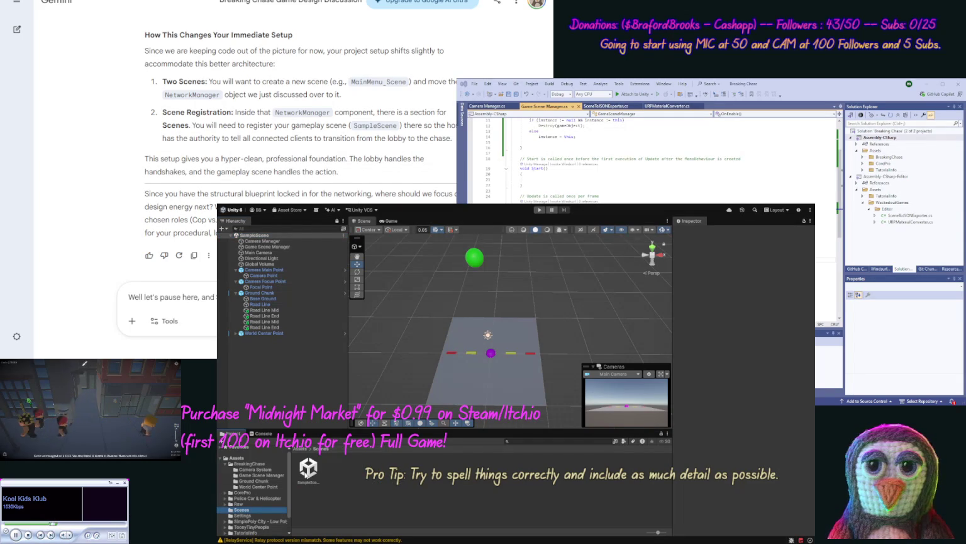
click(309, 487)
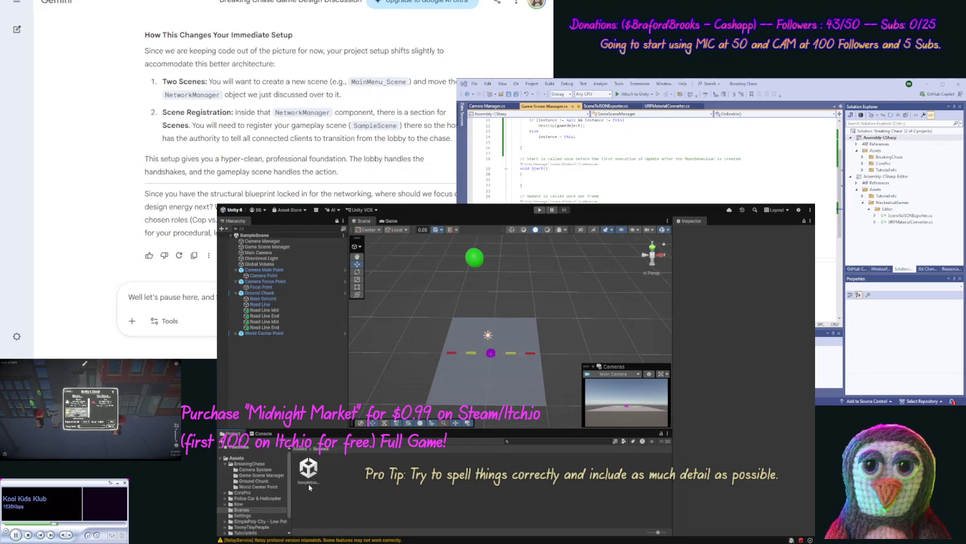
click(308, 485)
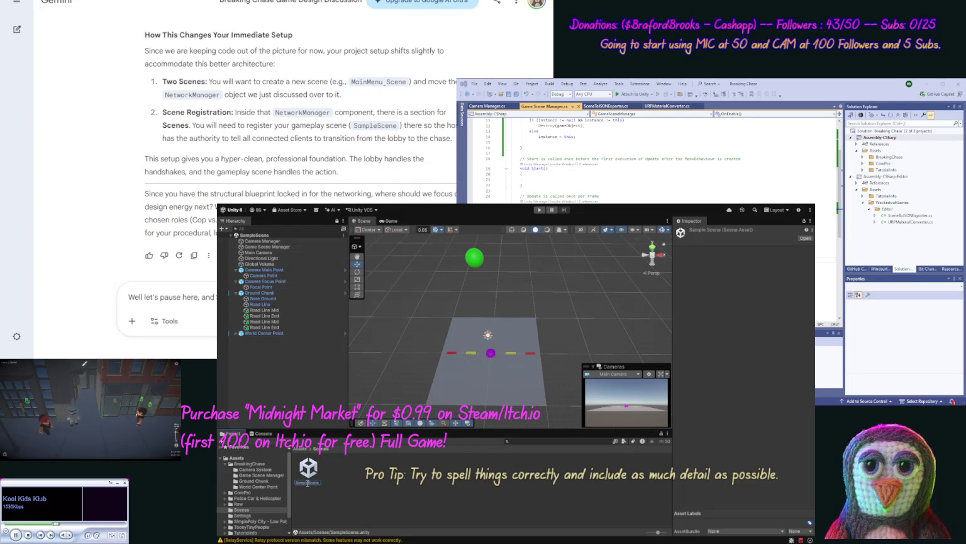
text(Game Scene)
key(Return)
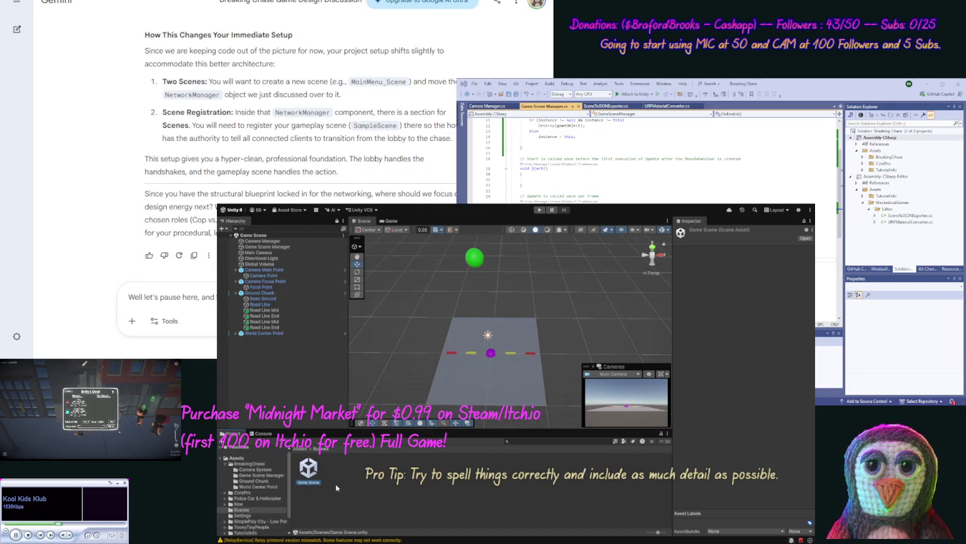
Add two new scenes named Title Scene and Options Scene to the Scenes folder.
click(338, 487)
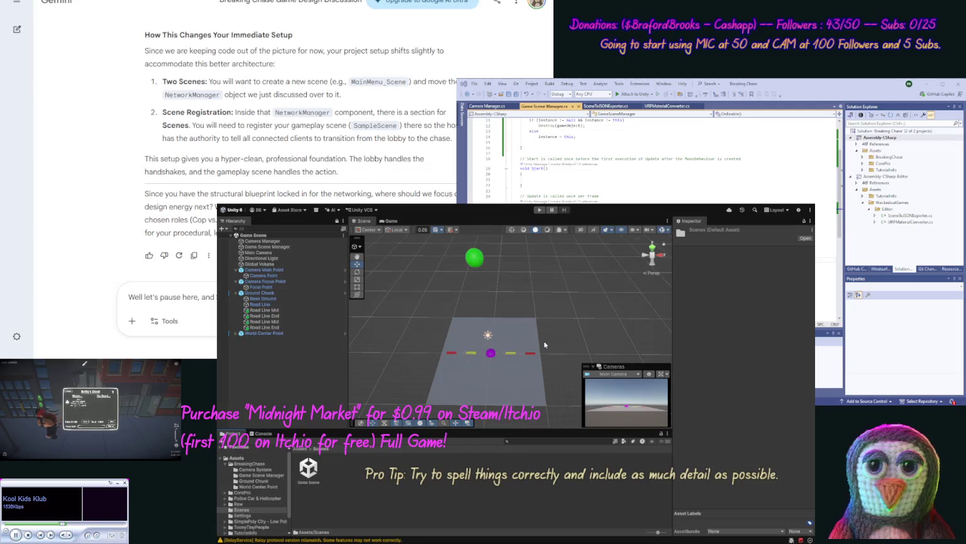
text(Title Scene)
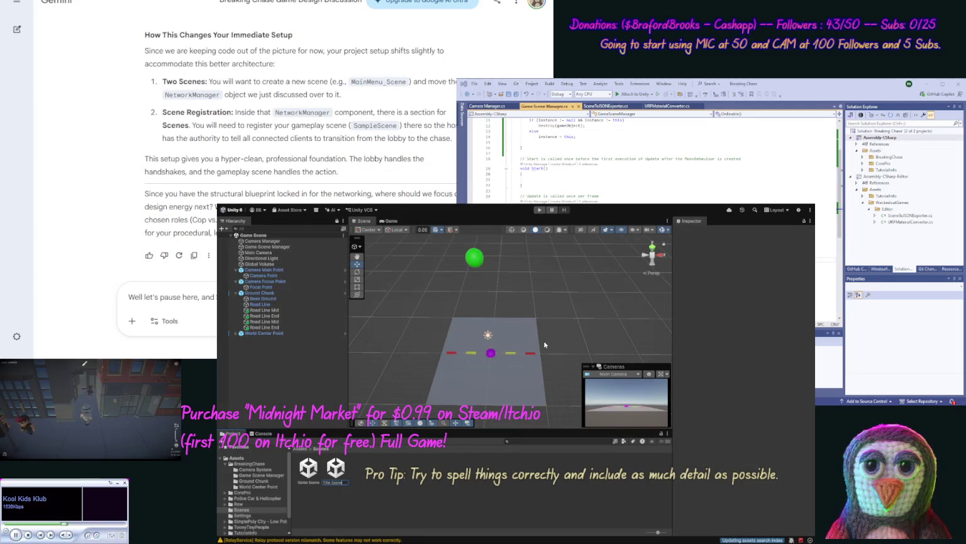
key(Return)
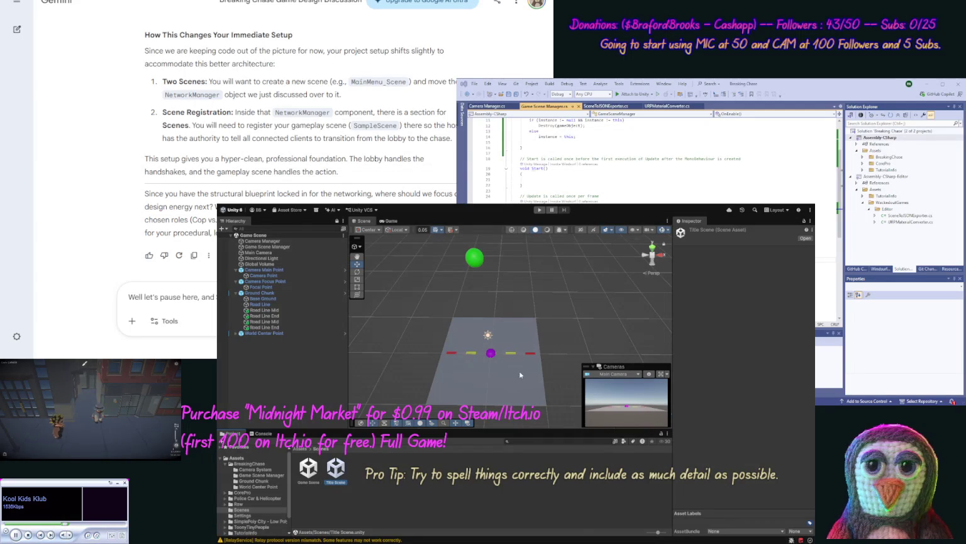
click(362, 488)
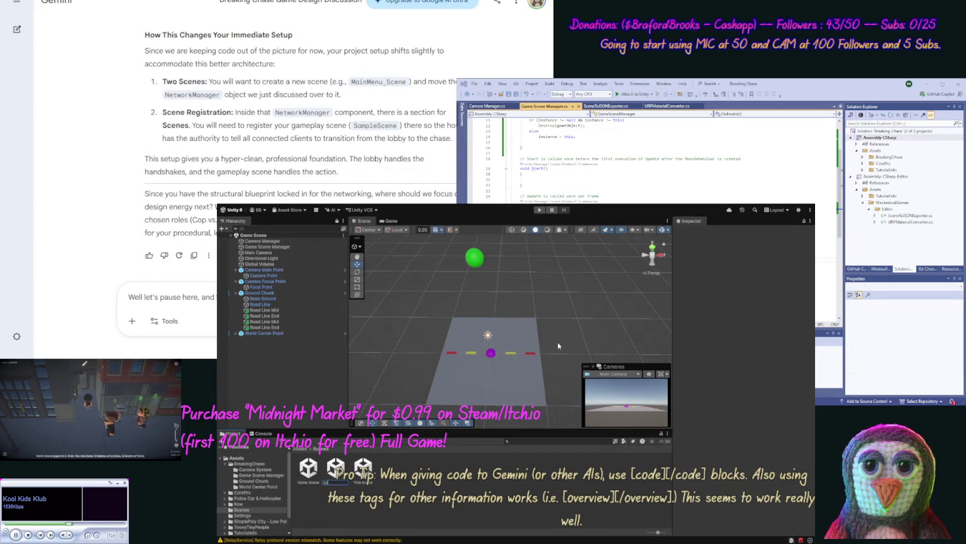
text(Scene)
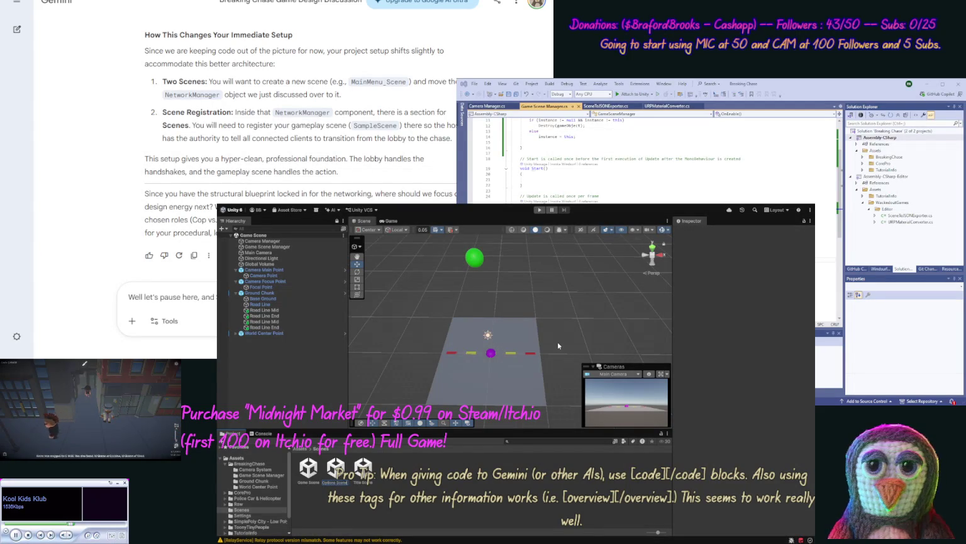
key(Return)
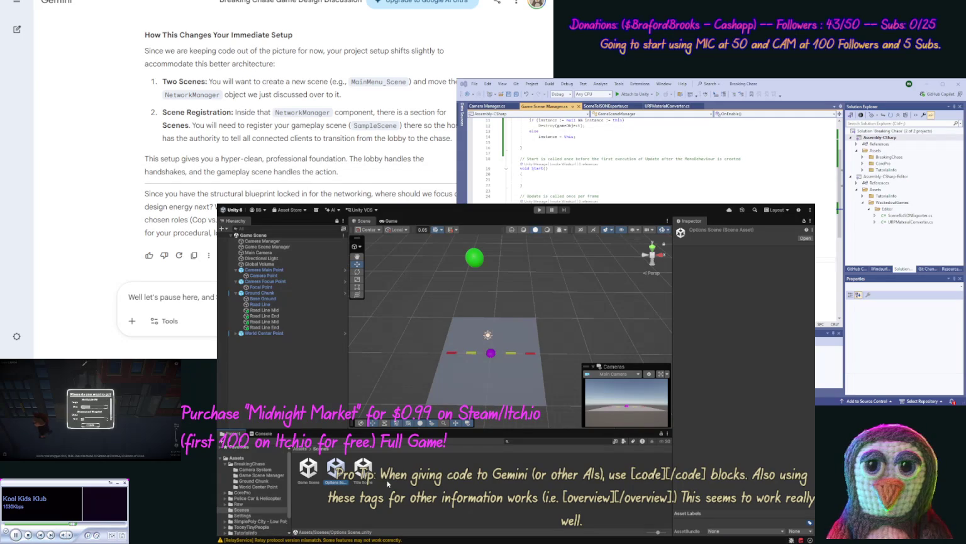
click(251, 464)
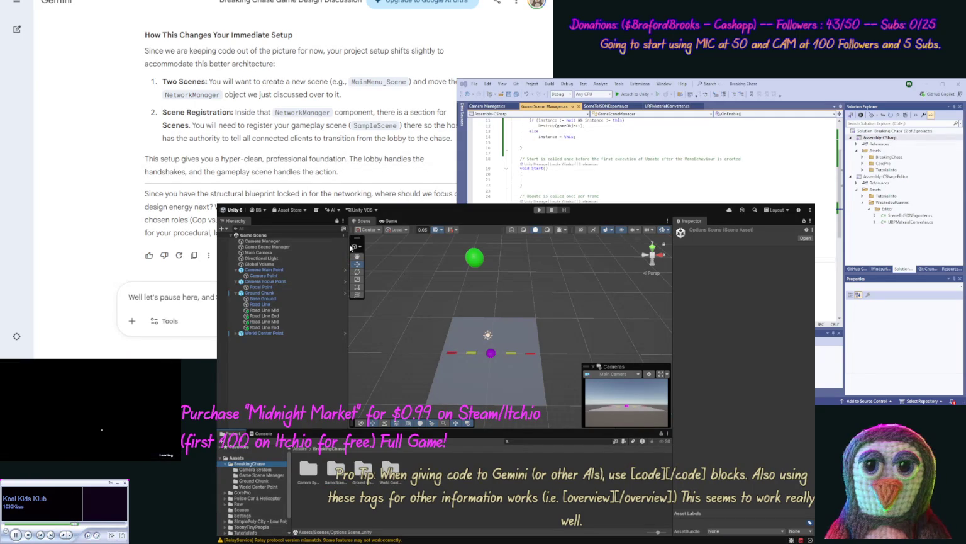
Create a Game Scene folder holding Camera System, Game Scene Manager, Ground Chunk and World Center Point.
key(ctrl+shift+n)
text(Game Scene)
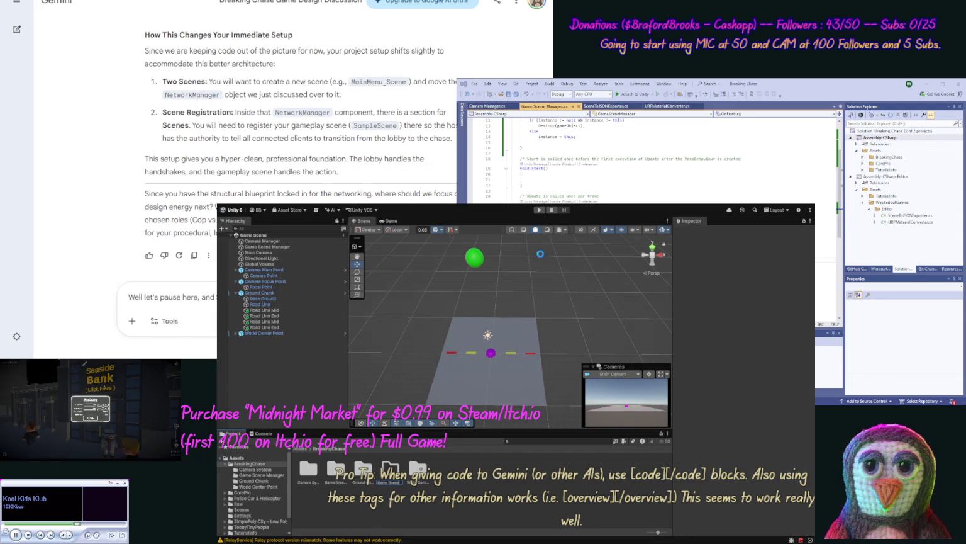
key(Return)
key(Escape)
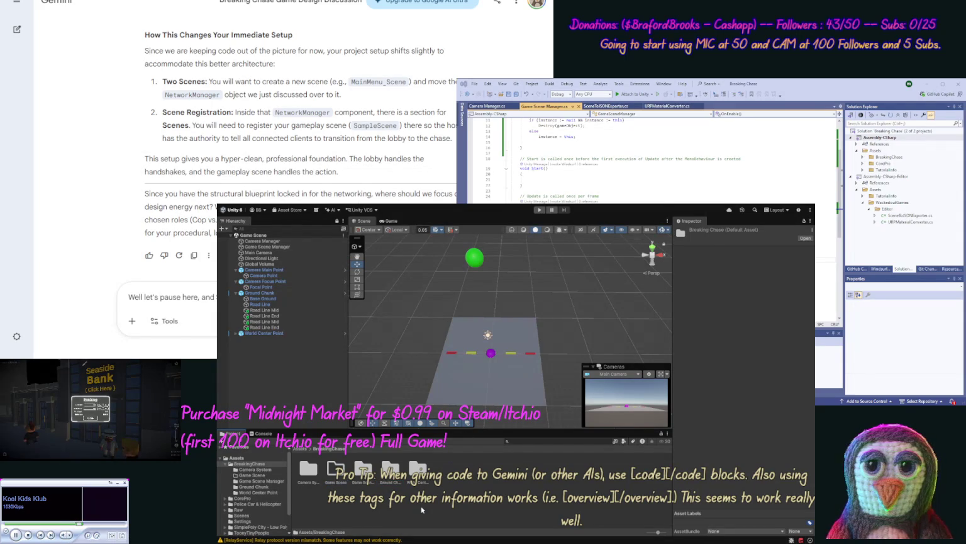
click(414, 479)
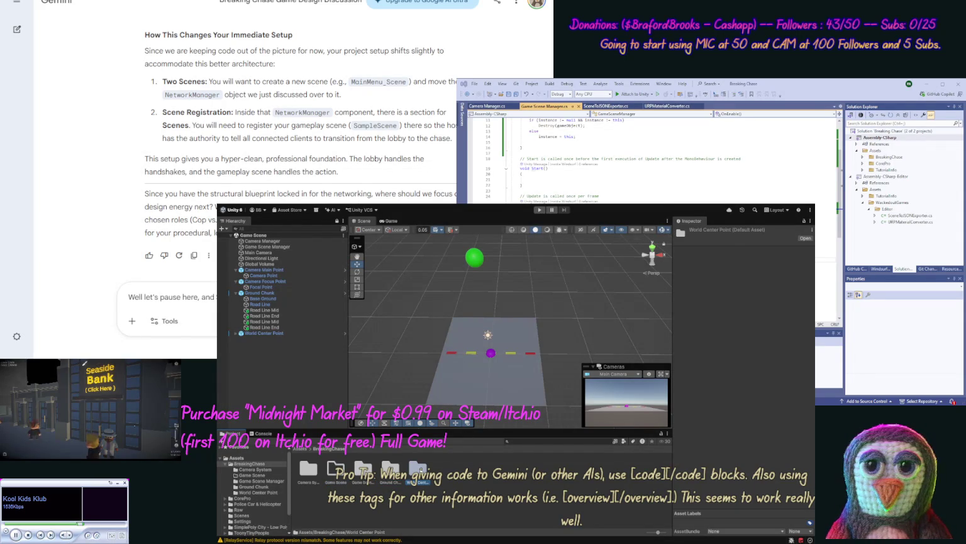
ctrl+click(391, 469)
ctrl+click(308, 468)
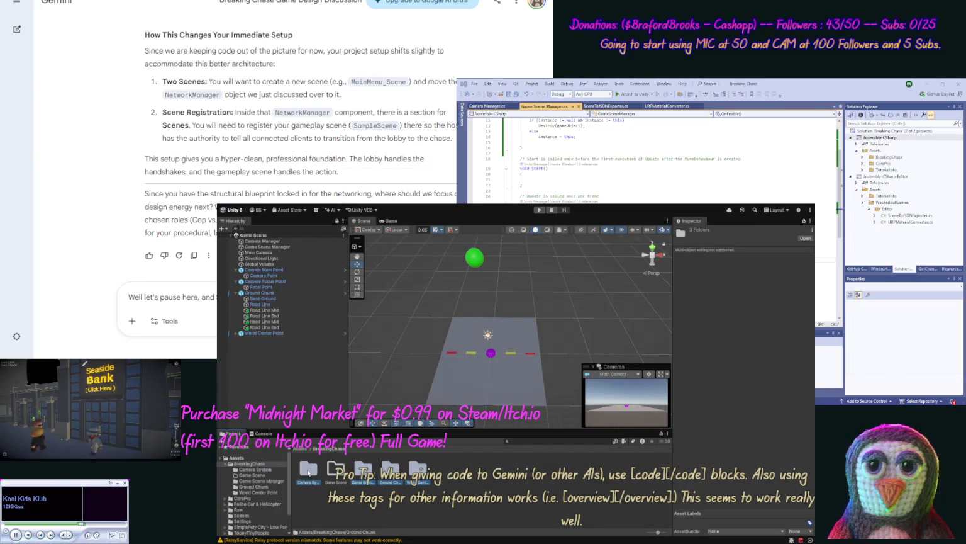
ctrl+click(336, 469)
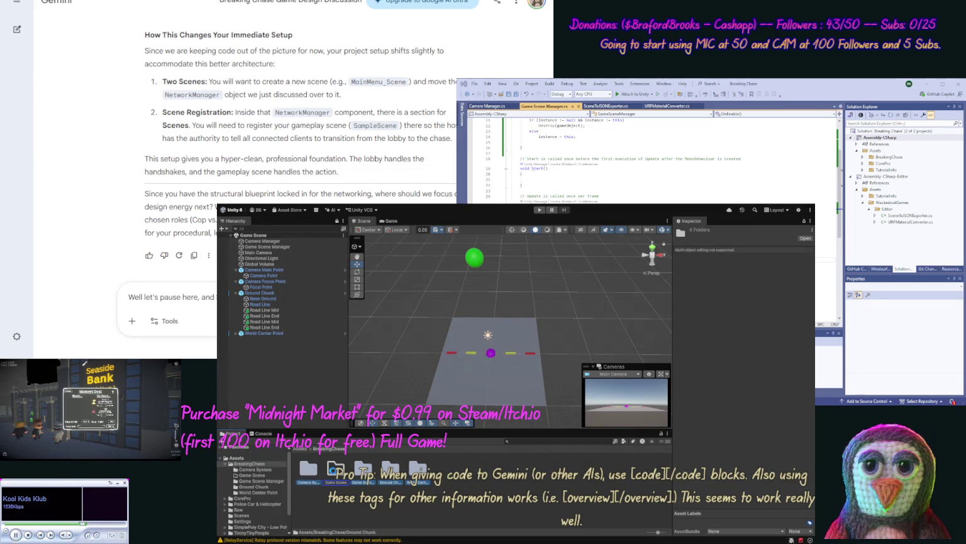
drag(336, 474, 335, 469)
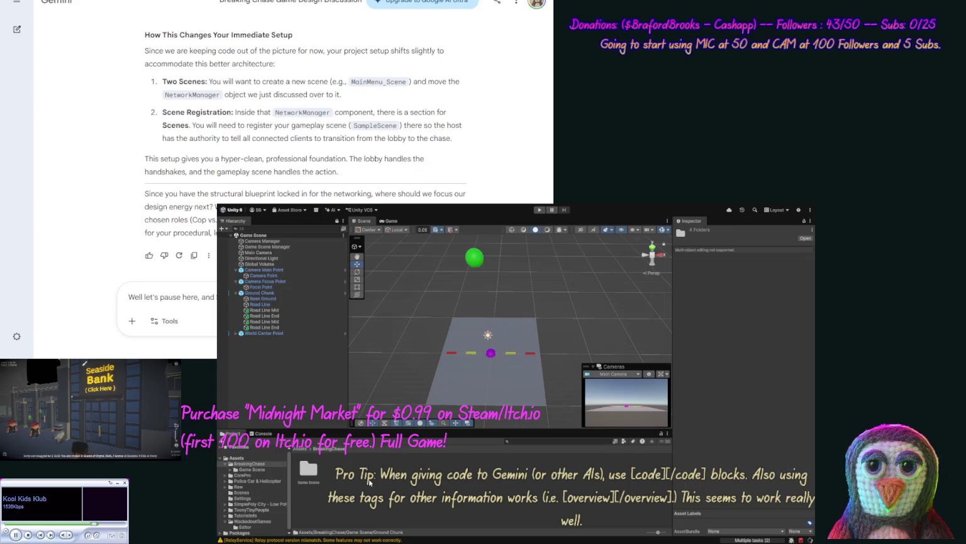
Create Title Screen and Options Scene folders in BreakingChase.
click(342, 483)
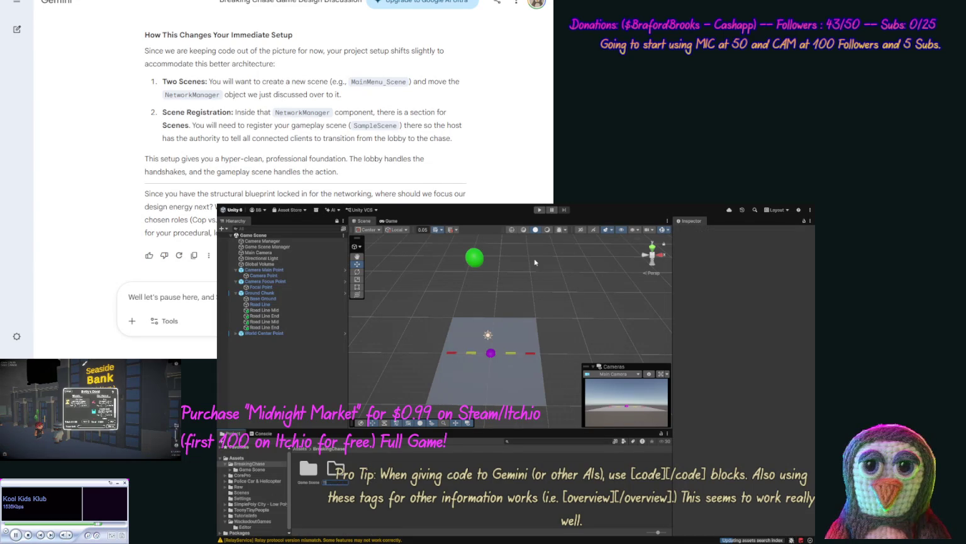
text(Title Screen)
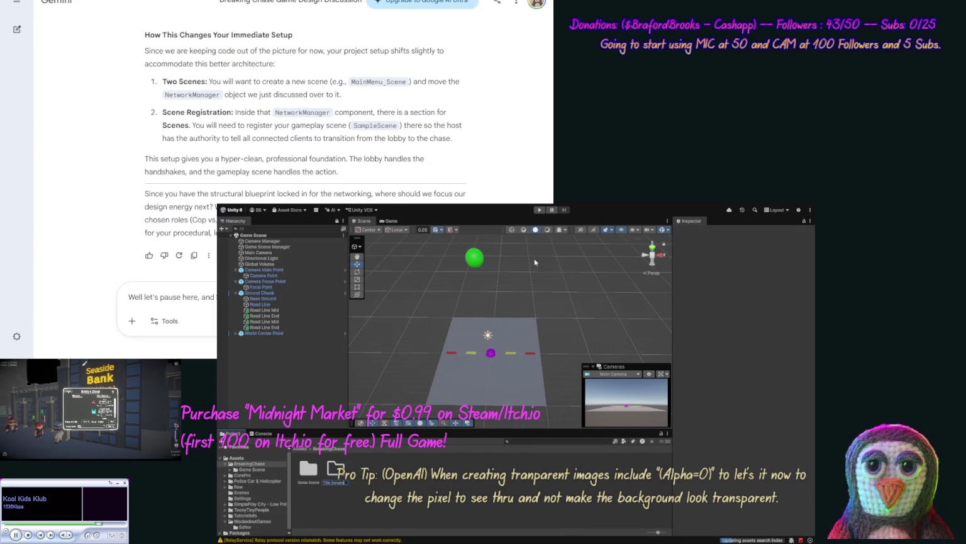
key(Return)
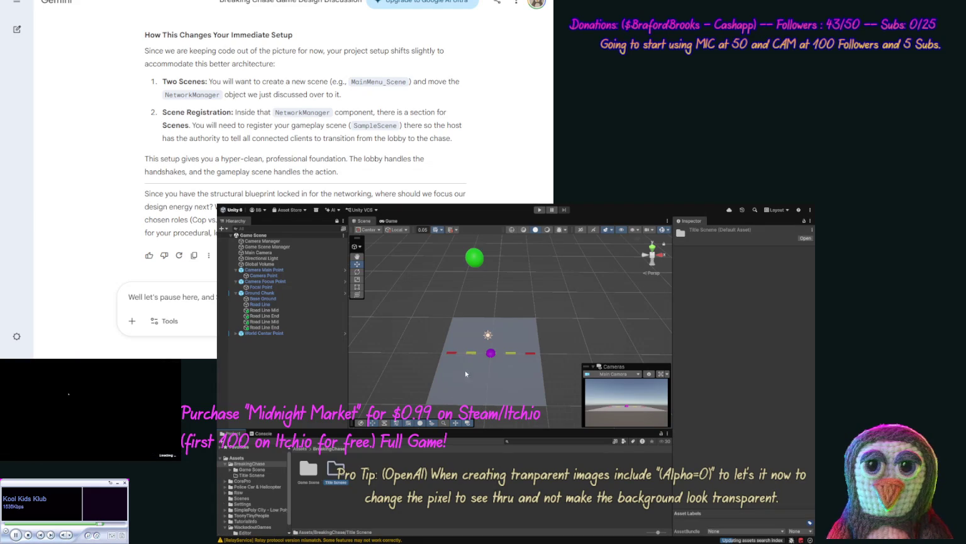
click(409, 479)
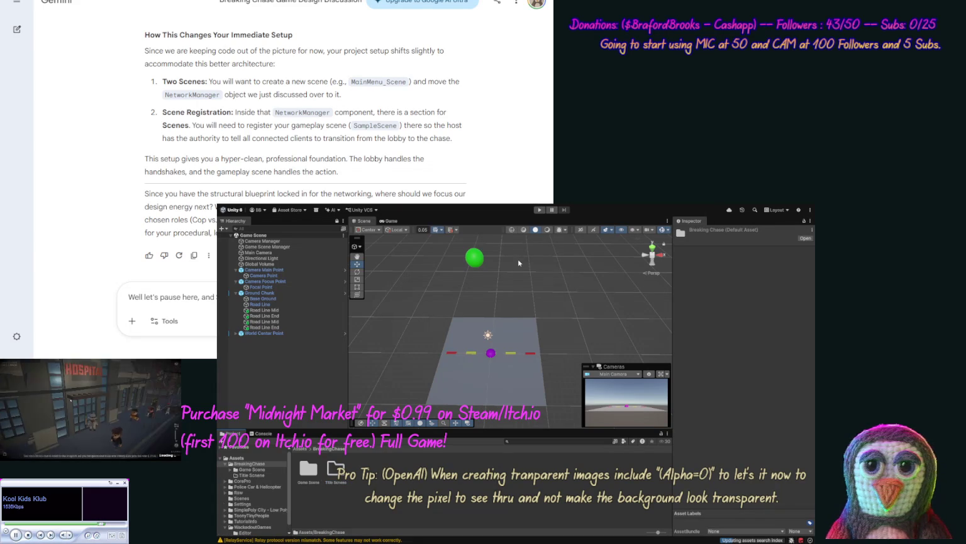
key(ctrl+shift+n)
text(Data)
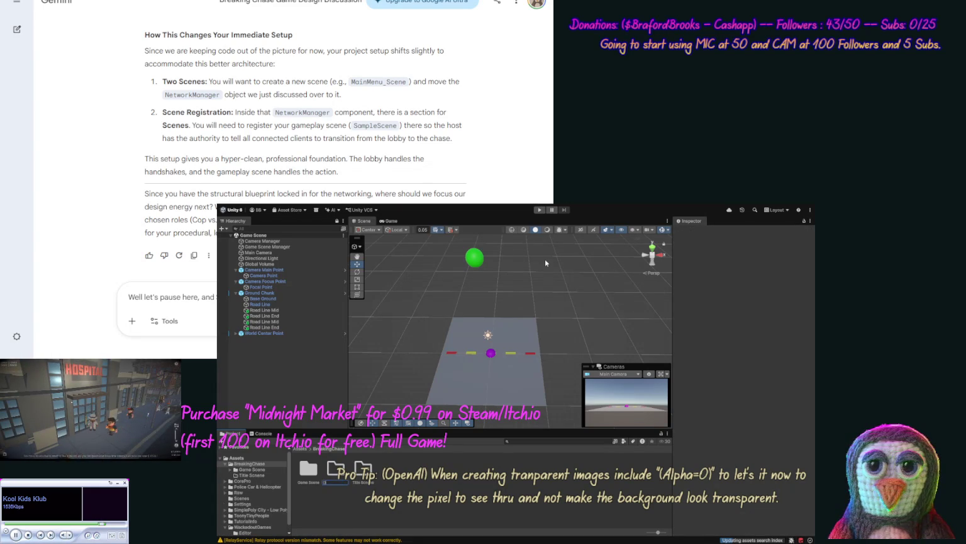
text( Scene)
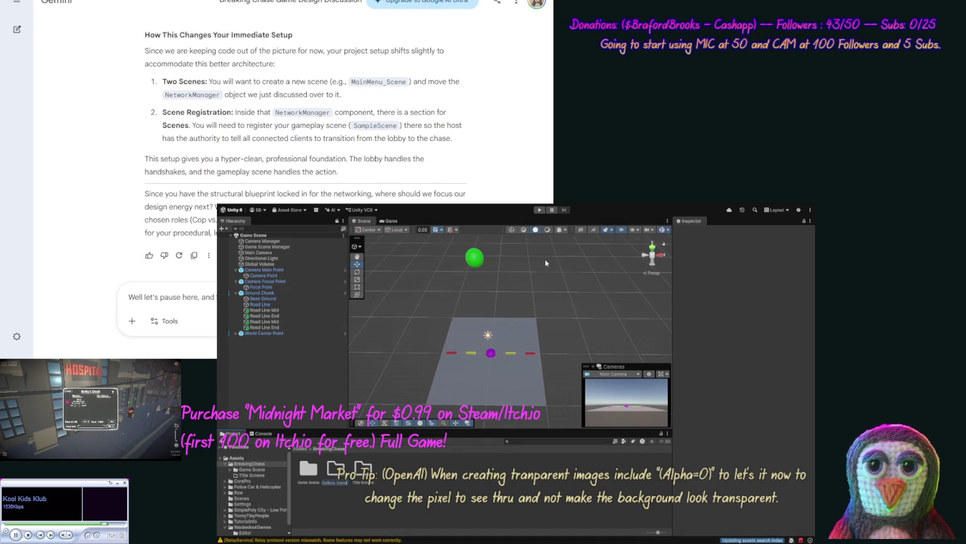
key(Return)
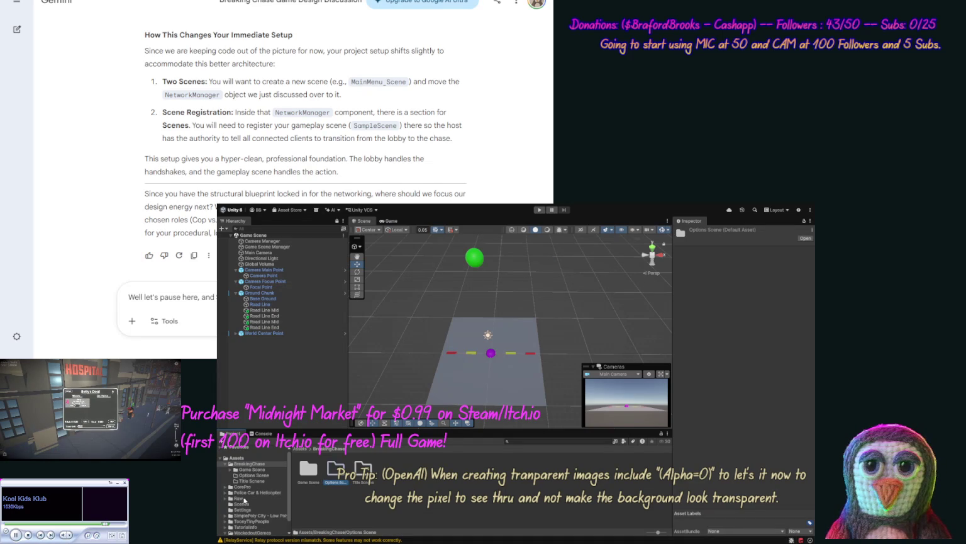
Move the Game Scene and Options Scene assets into their matching scene folders.
click(242, 504)
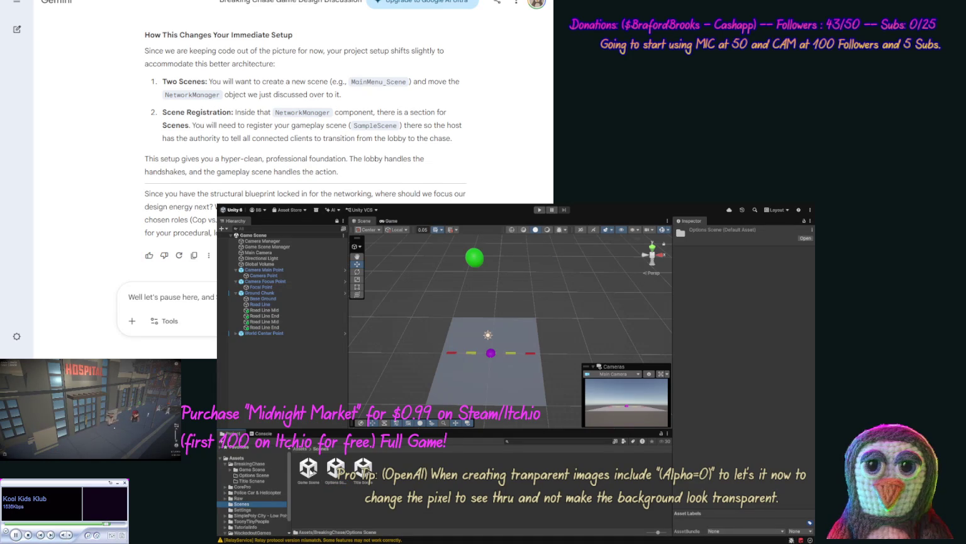
drag(308, 469, 254, 472)
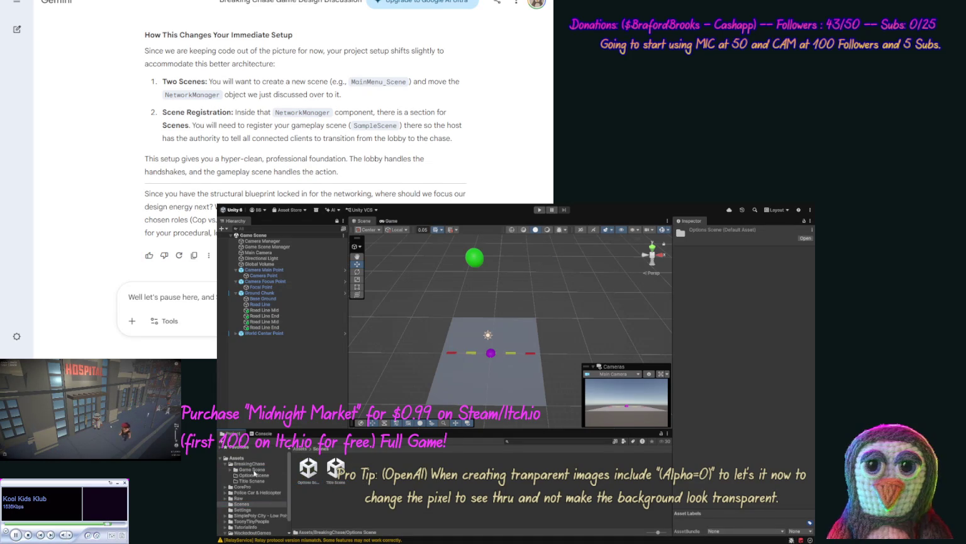
drag(315, 472, 246, 484)
click(249, 464)
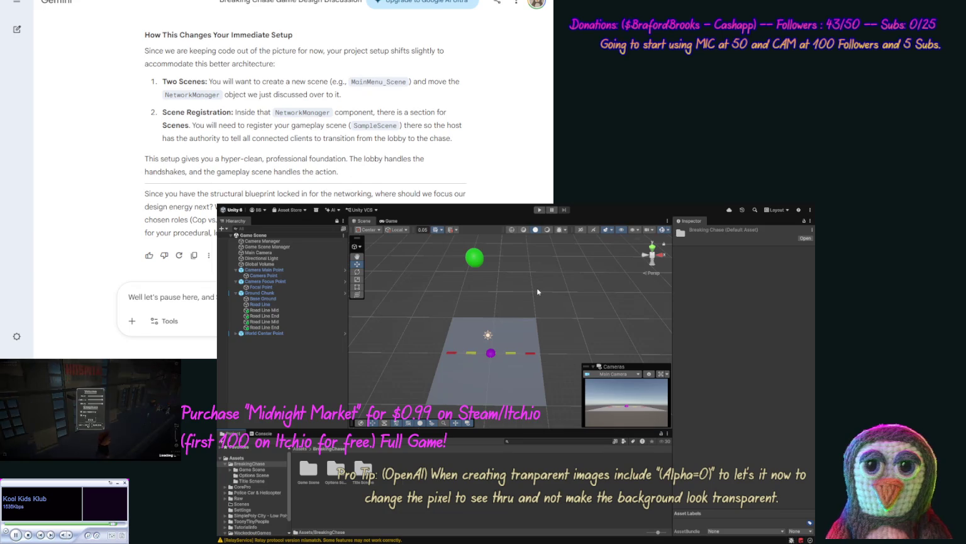
Add a Lobby Scene folder to BreakingChase beside the Game, Options and Title folders.
key(Escape)
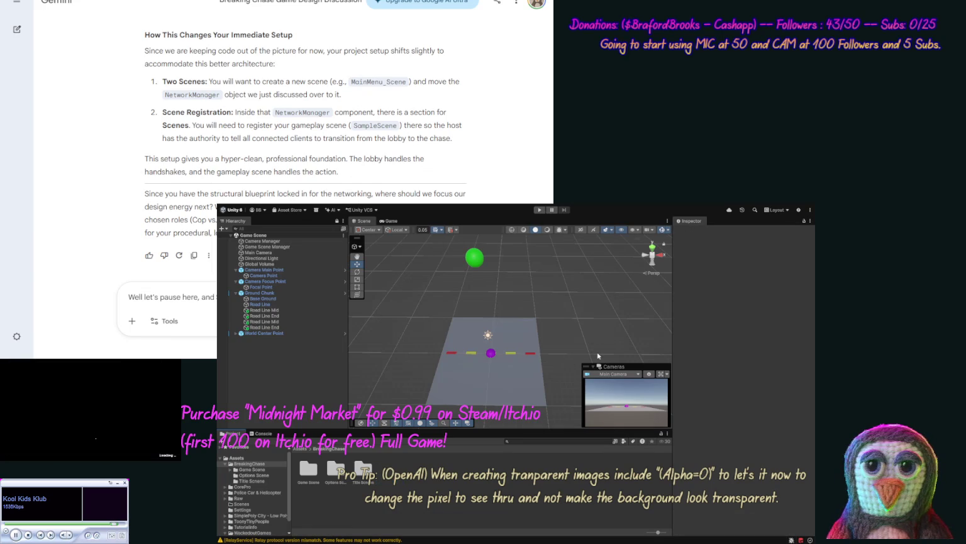
click(429, 478)
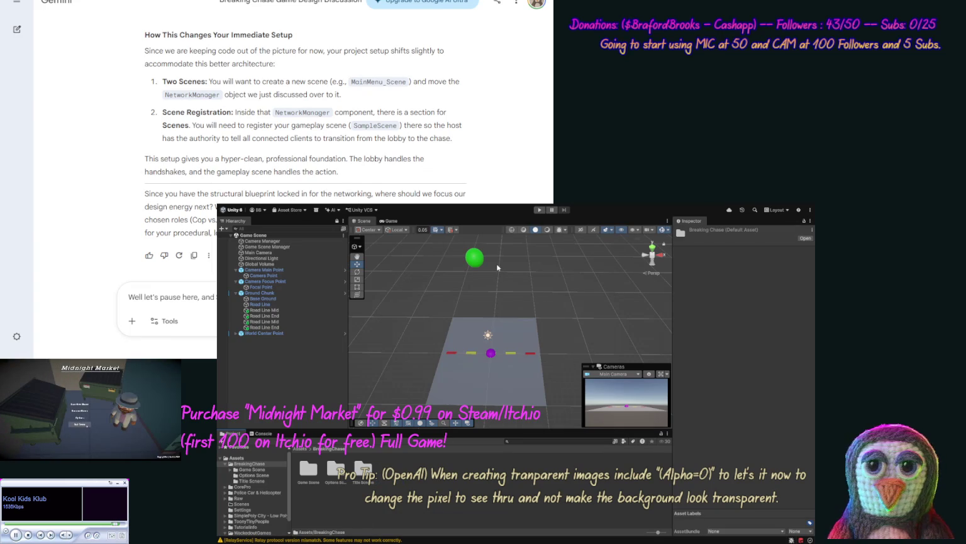
key(ctrl+shift+n)
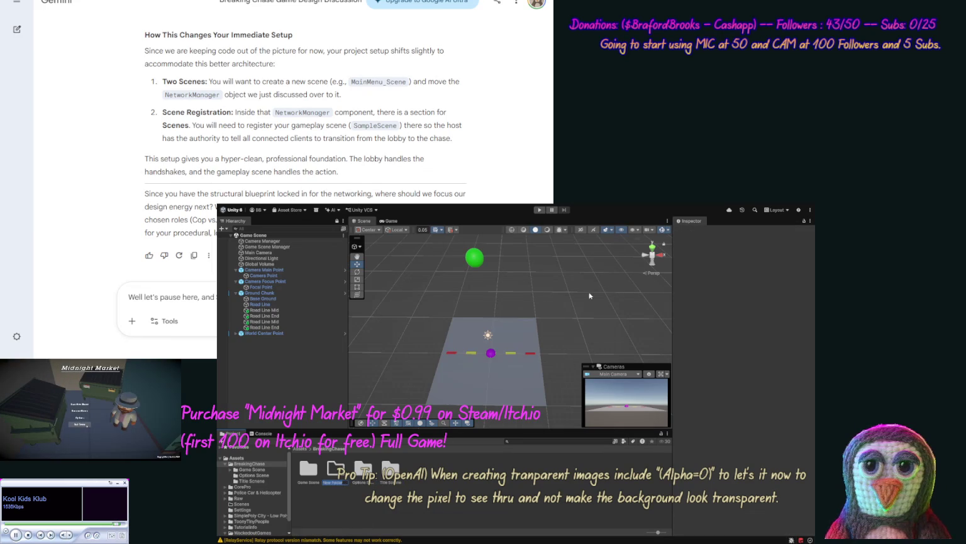
key(BackSpace)
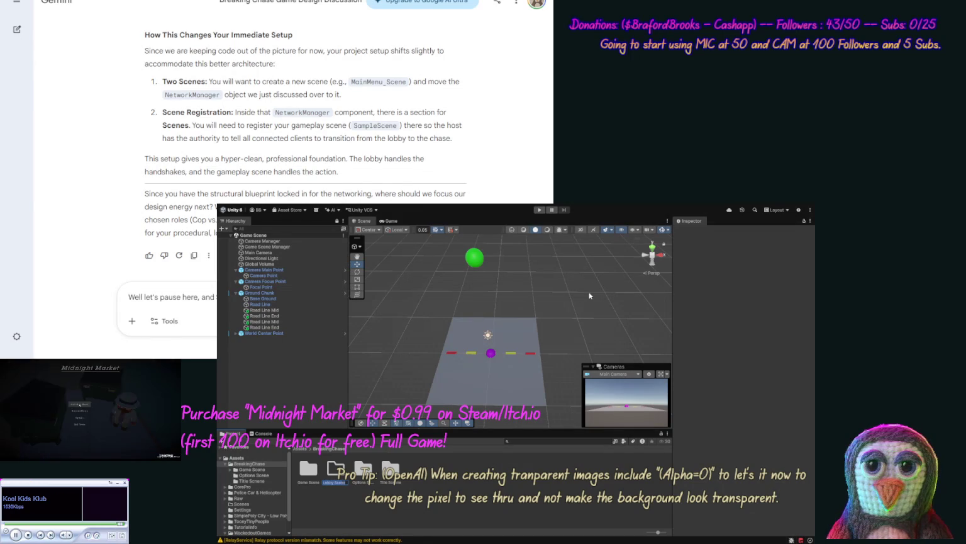
key(Return)
key(Return)
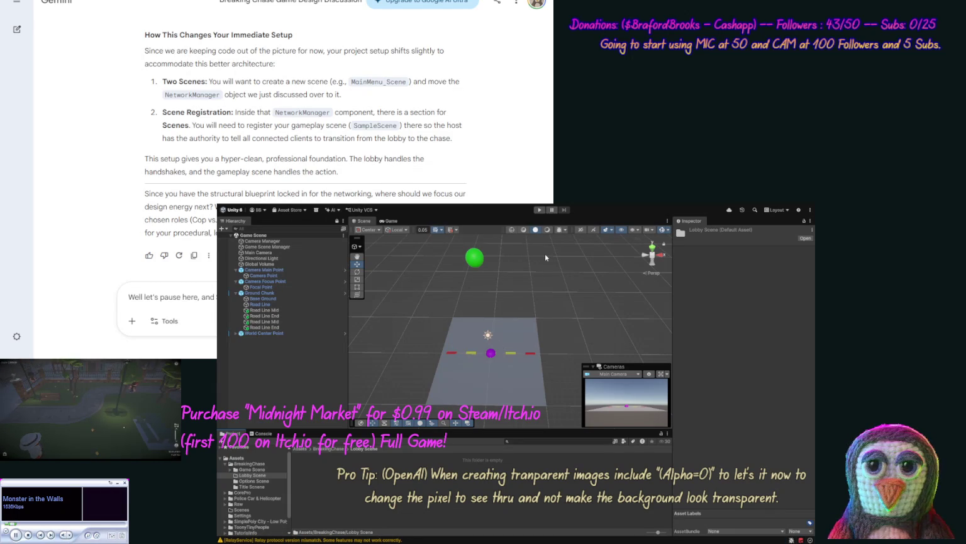
key(ctrl+shift+n)
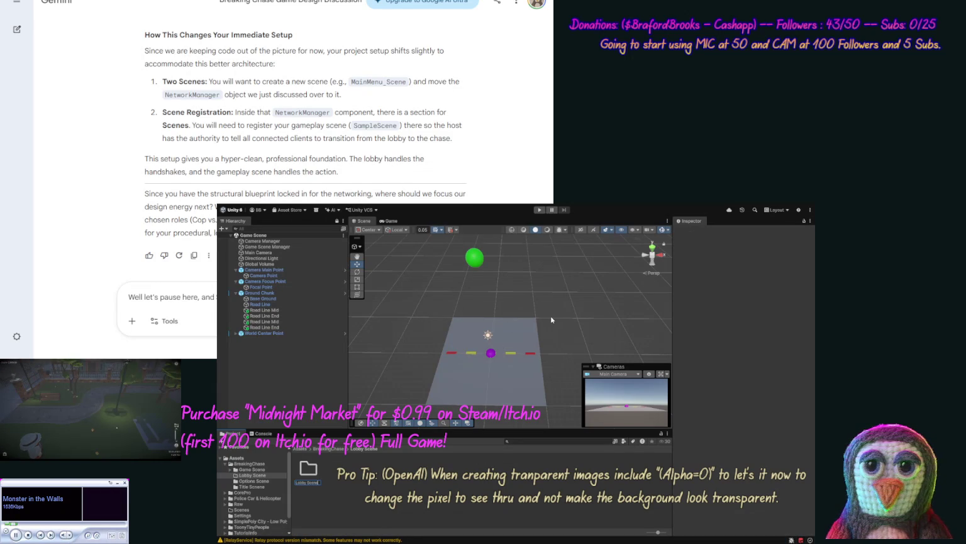
key(Return)
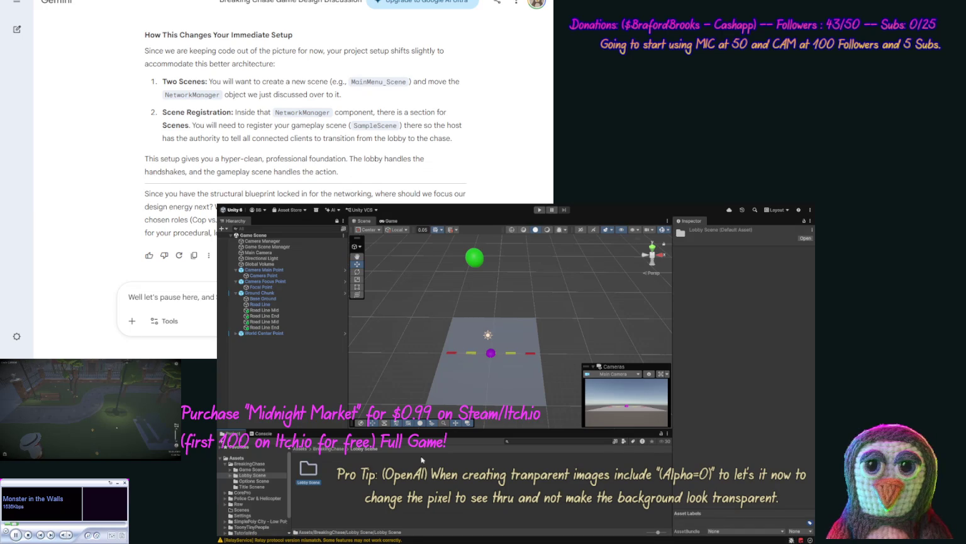
click(373, 490)
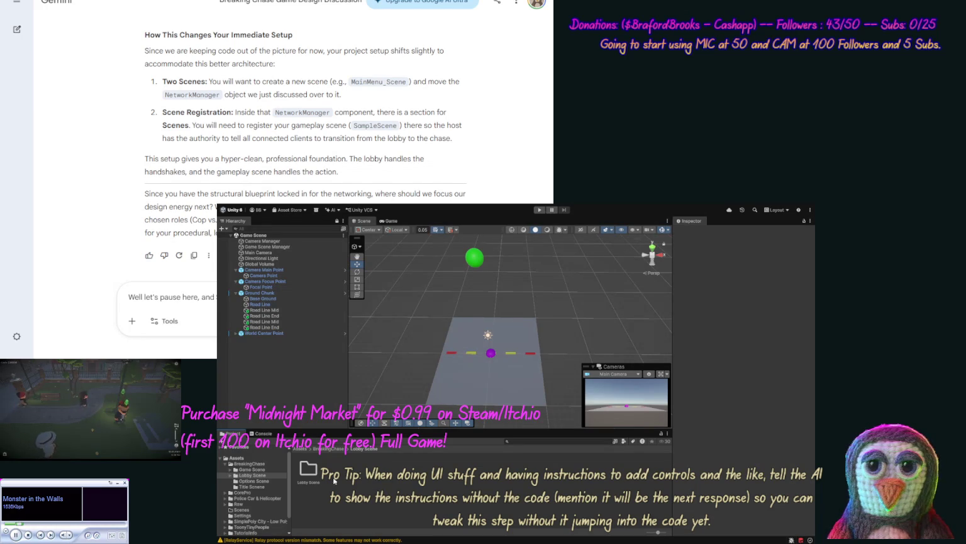
click(252, 463)
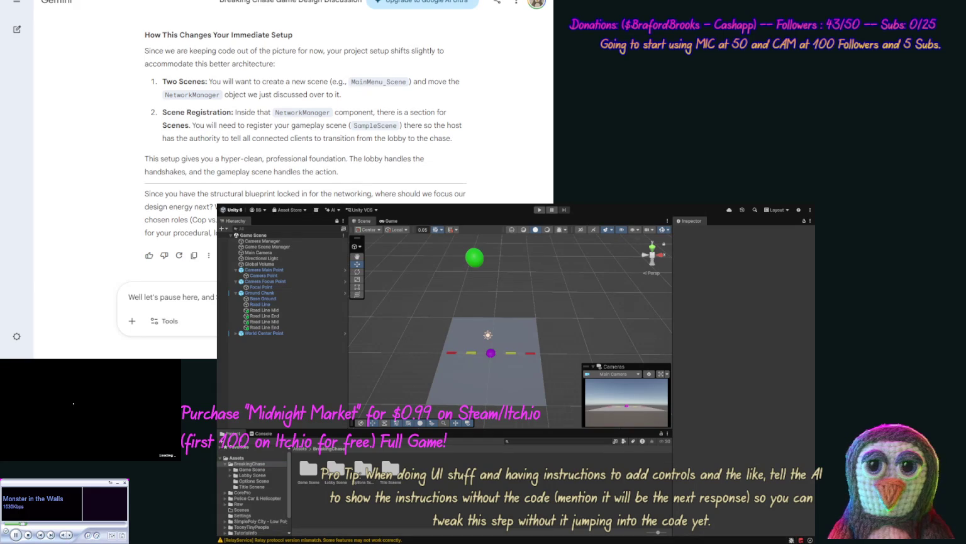
key(ctrl+a)
Extend the Gemini draft with the Options and Lobby plan, starting a line 'make a Wackedo'.
click(13, 377)
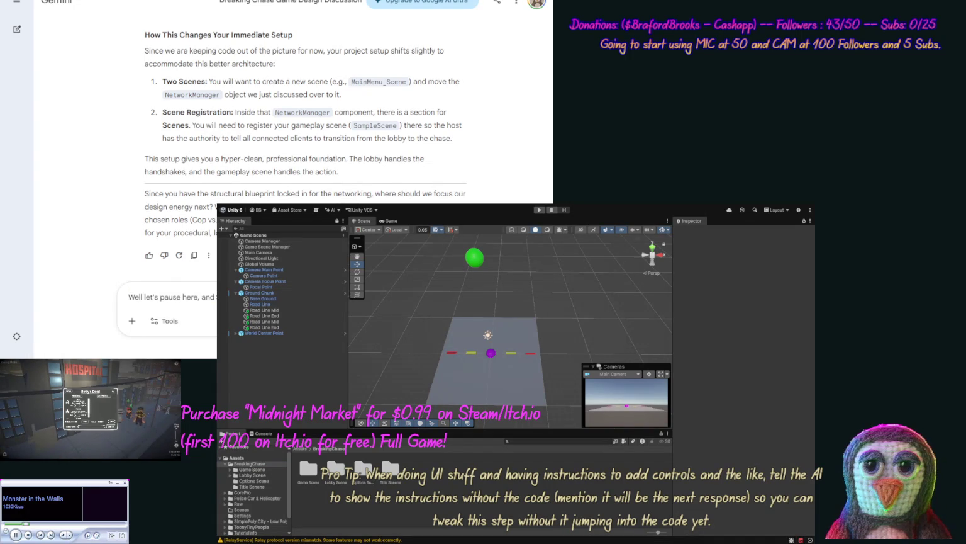
text(Options,)
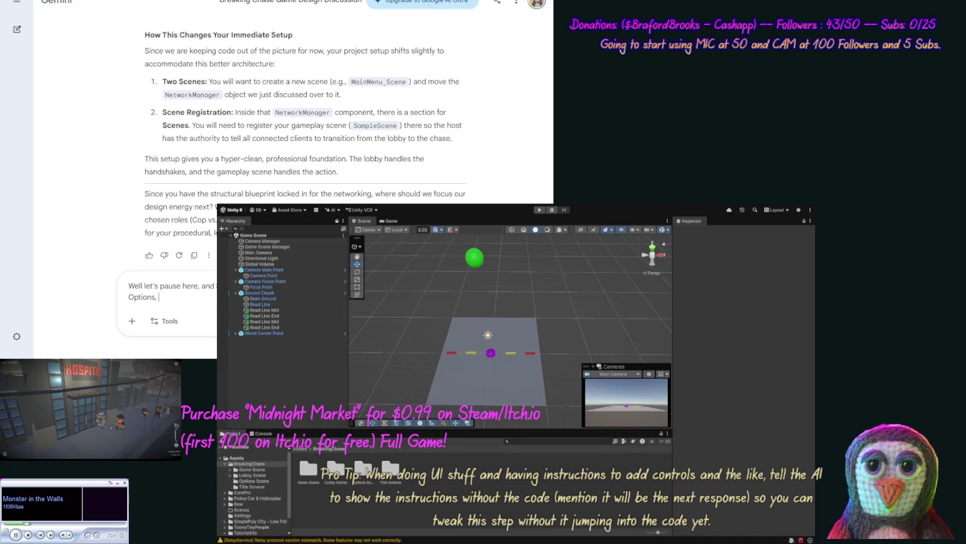
text(by, then)
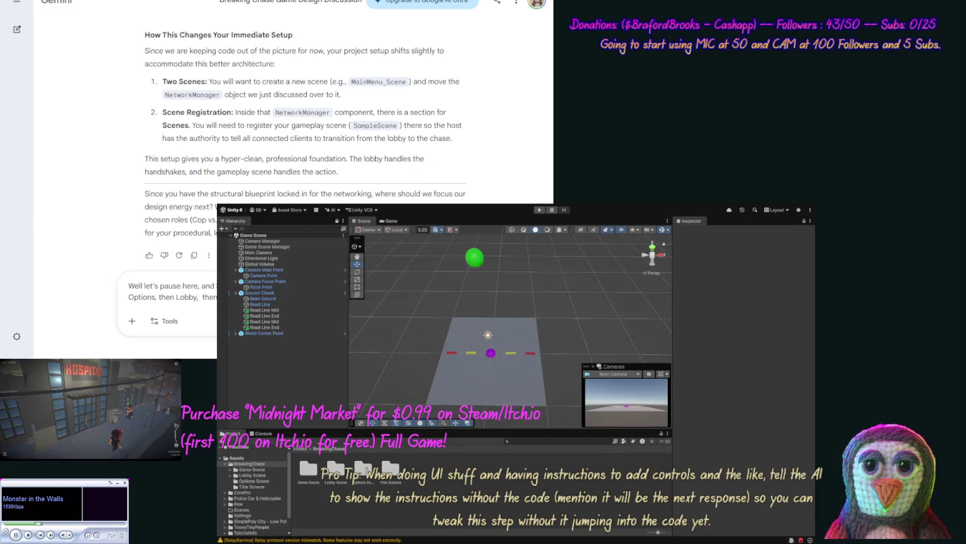
text(make a Wack)
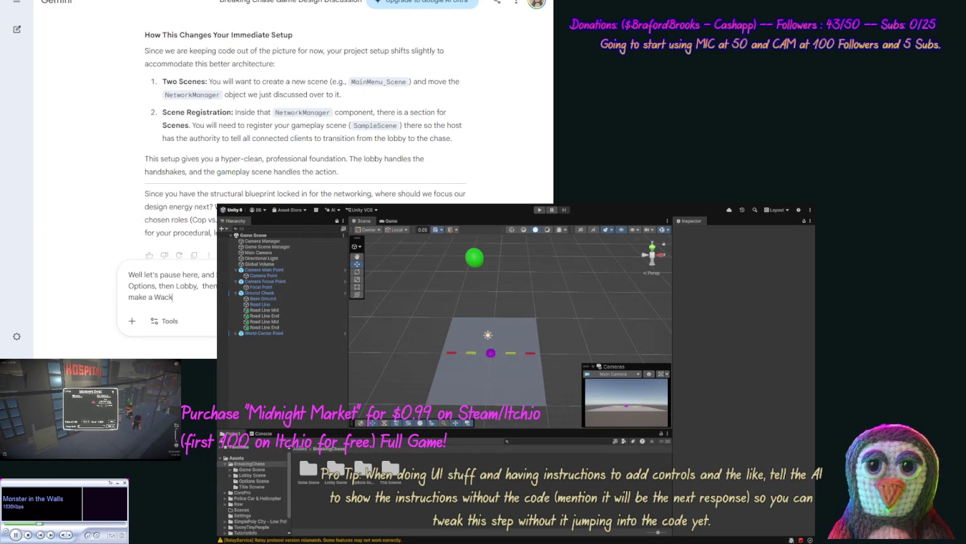
text(edoutGame E)
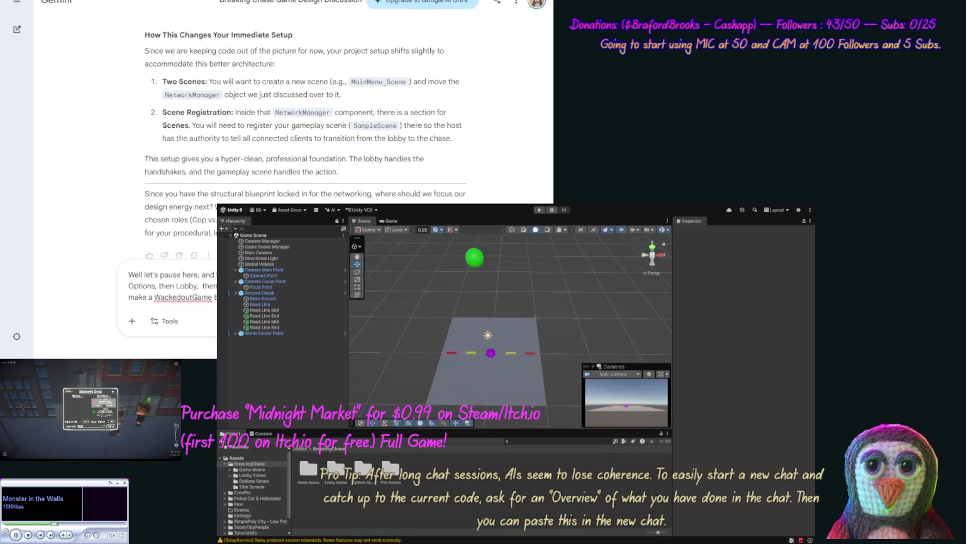
Ask Gemini for a WackedoutGame Editor script offering an option to copy recursive folder and file names.
text(we have a )
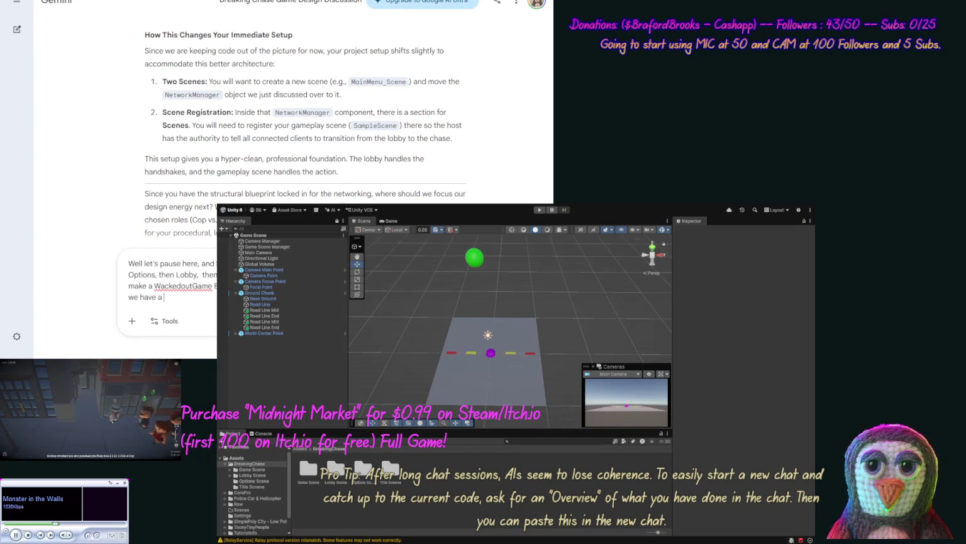
text(option to c)
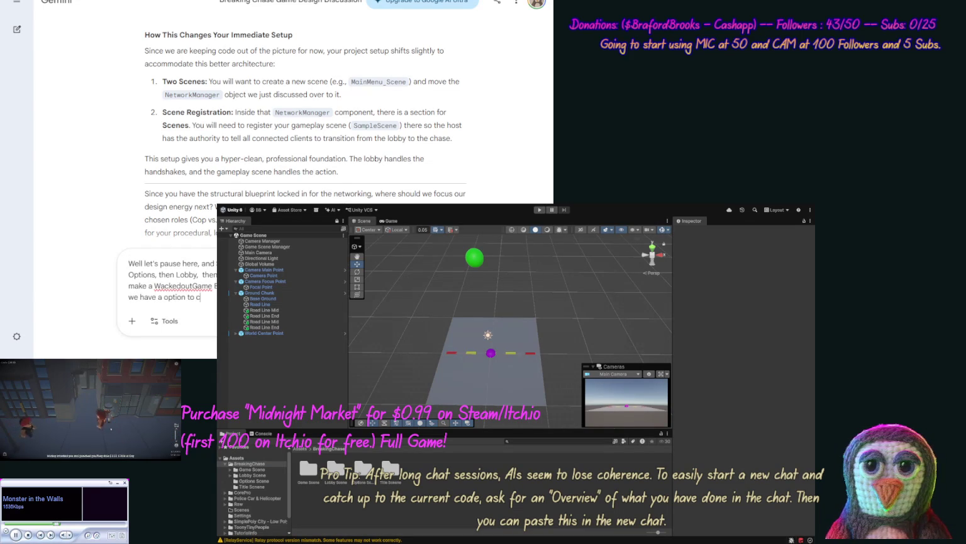
text(opy t)
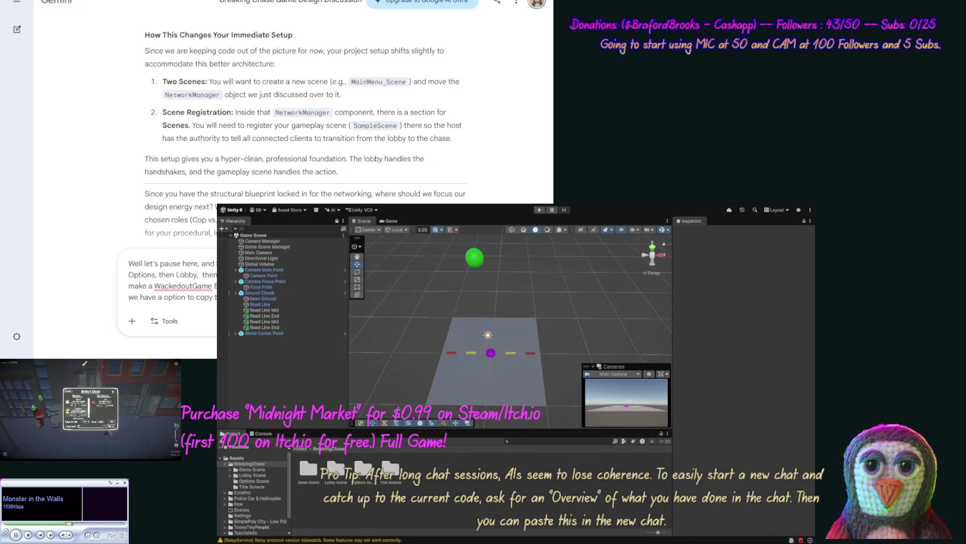
text(recurs)
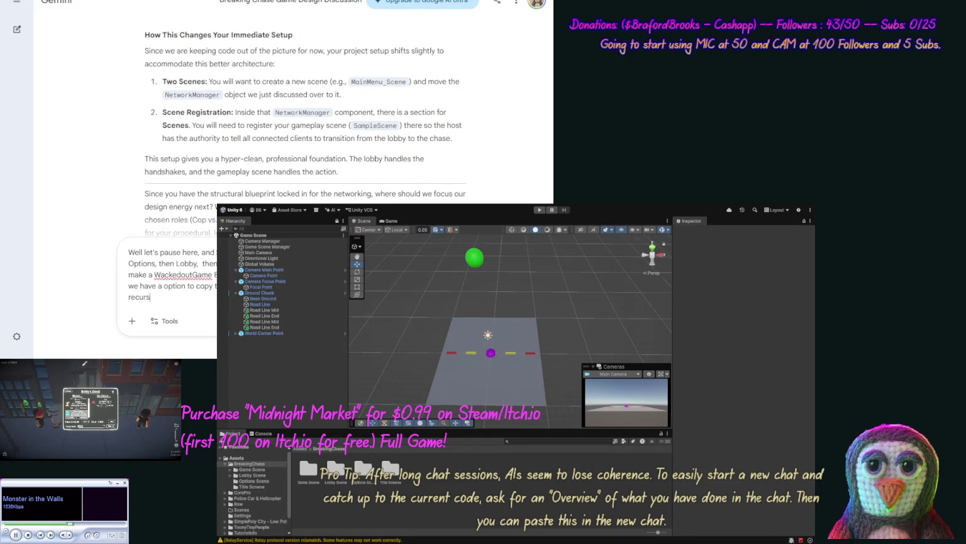
text(ive)
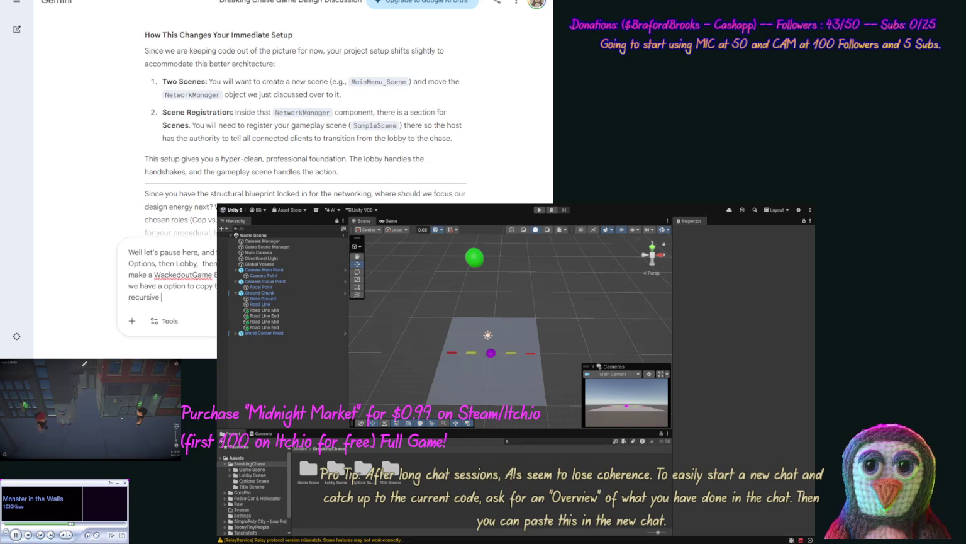
text( fold)
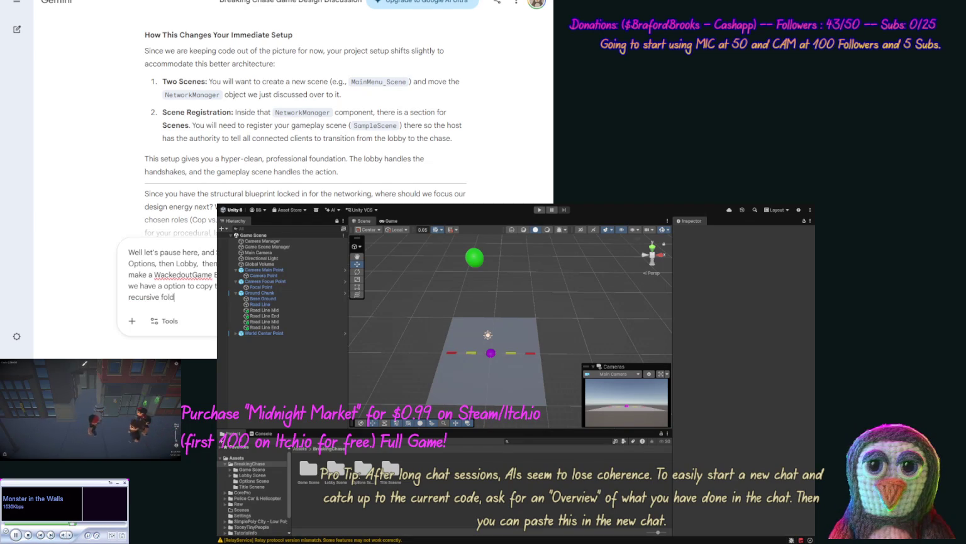
text(er and file na)
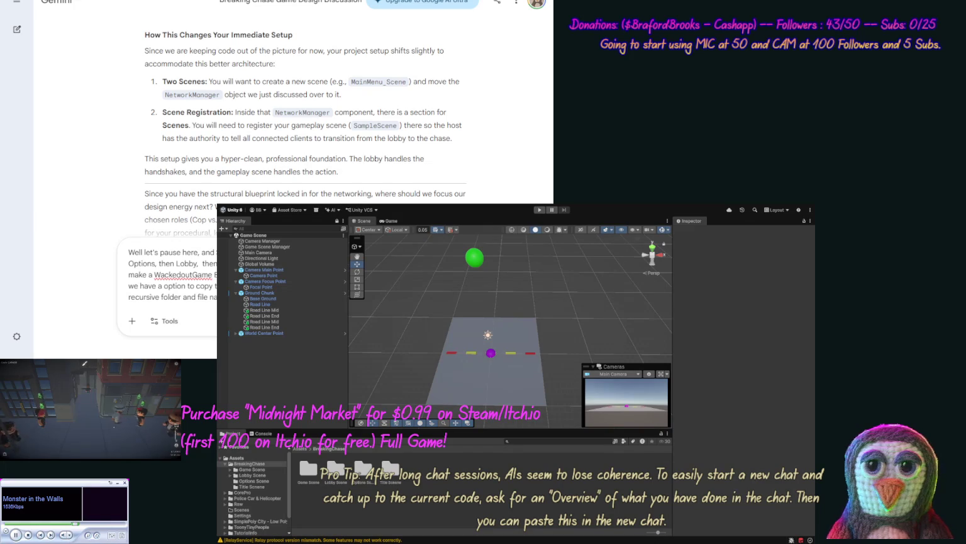
key(Return)
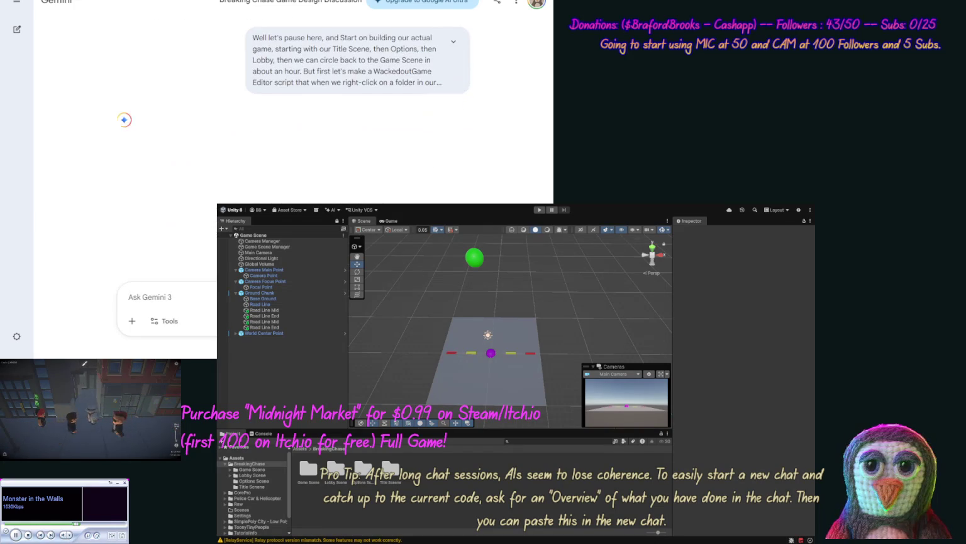